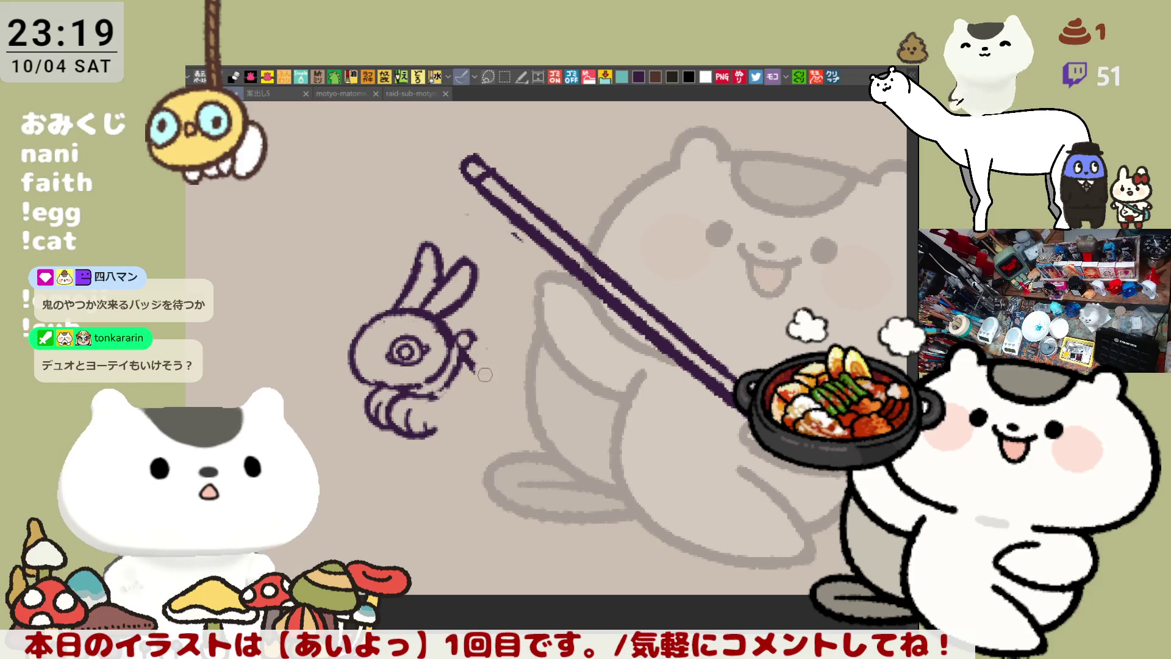
Ink the rabbit's chest, foot and underside curves, then its round tail and back line
key("ctrl+z")
mouse_move(466, 349)
left_mouse_down()
mouse_move(558, 411)
mouse_move(525, 366)
mouse_move(556, 409)
left_mouse_up()
key("ctrl+z")
key("ctrl+z")
key("ctrl+z")
mouse_move(435, 430)
left_mouse_down()
mouse_move(493, 431)
mouse_move(558, 455)
mouse_move(560, 434)
left_mouse_up()
key("ctrl+z")
key("ctrl+z")
mouse_move(479, 429)
left_mouse_down()
mouse_move(530, 457)
mouse_move(584, 450)
left_mouse_up()
key("ctrl+z")
left_click_drag(485, 429, 570, 429)
mouse_move(549, 357)
left_mouse_down()
mouse_move(558, 379)
mouse_move(547, 367)
left_mouse_up()
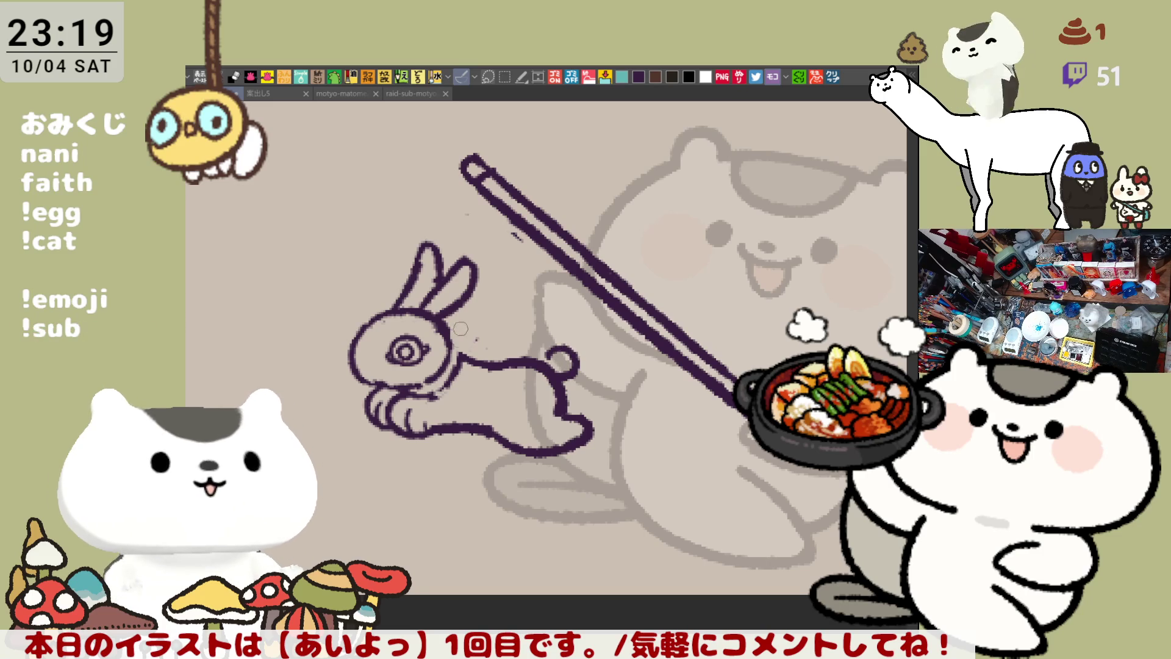
left_click_drag(458, 346, 499, 362)
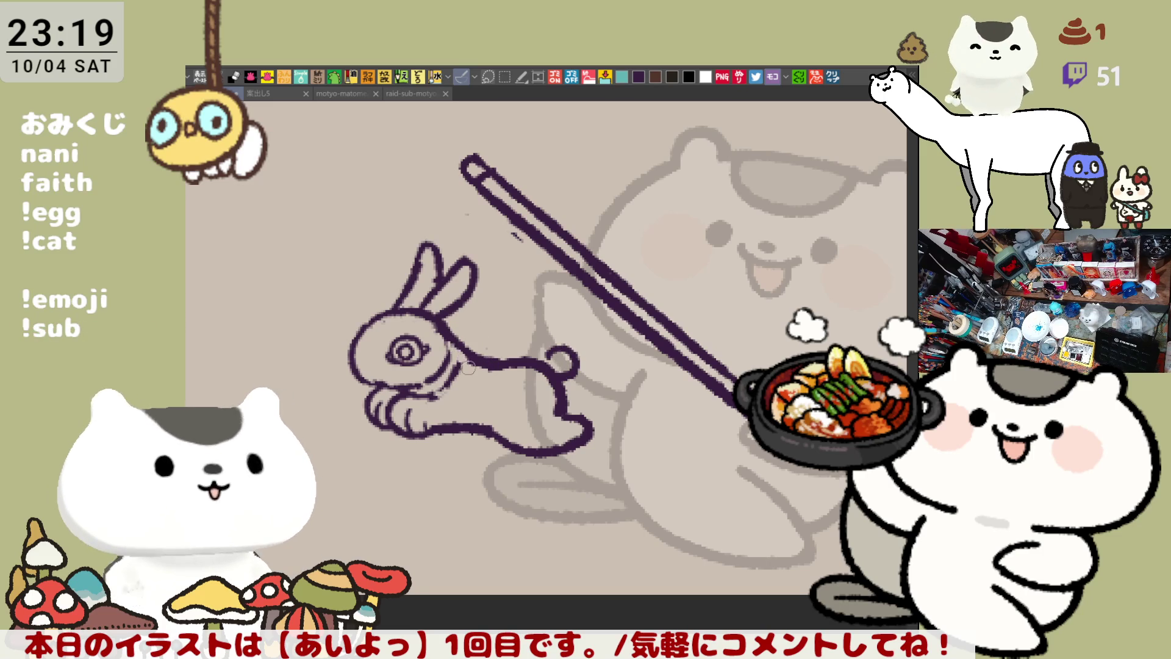
Draw the rabbit's head and chin outline, eye dot, a neck stroke and the second ear
mouse_move(360, 332)
left_mouse_down()
mouse_move(366, 390)
mouse_move(396, 390)
left_mouse_up()
key("ctrl+z")
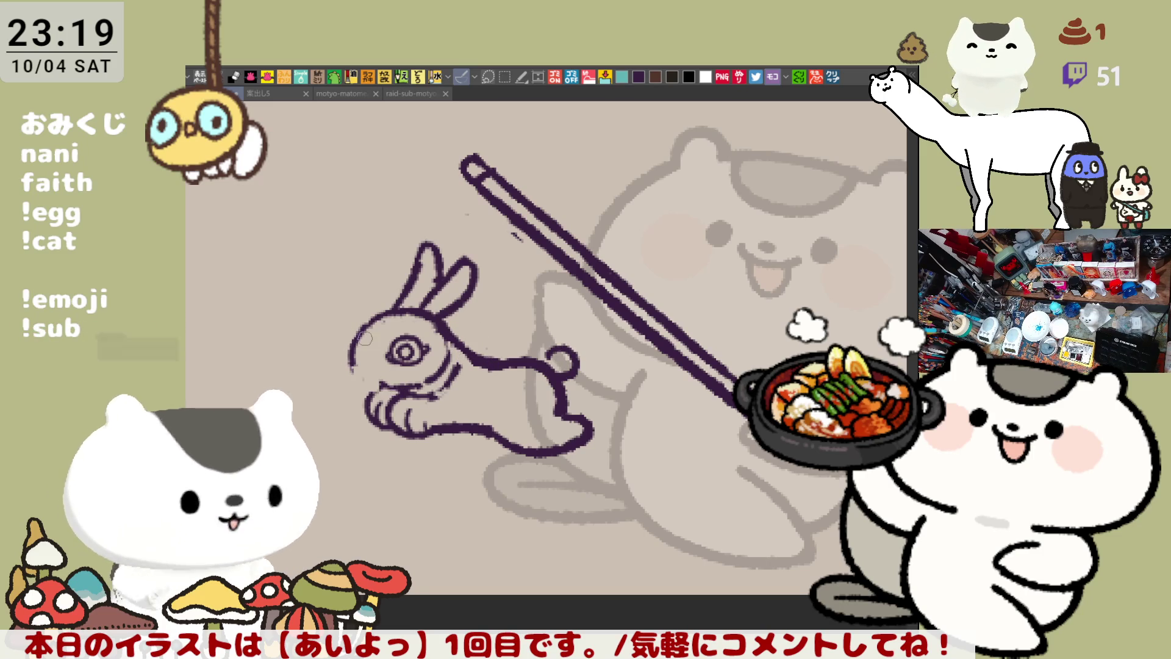
left_click(374, 354)
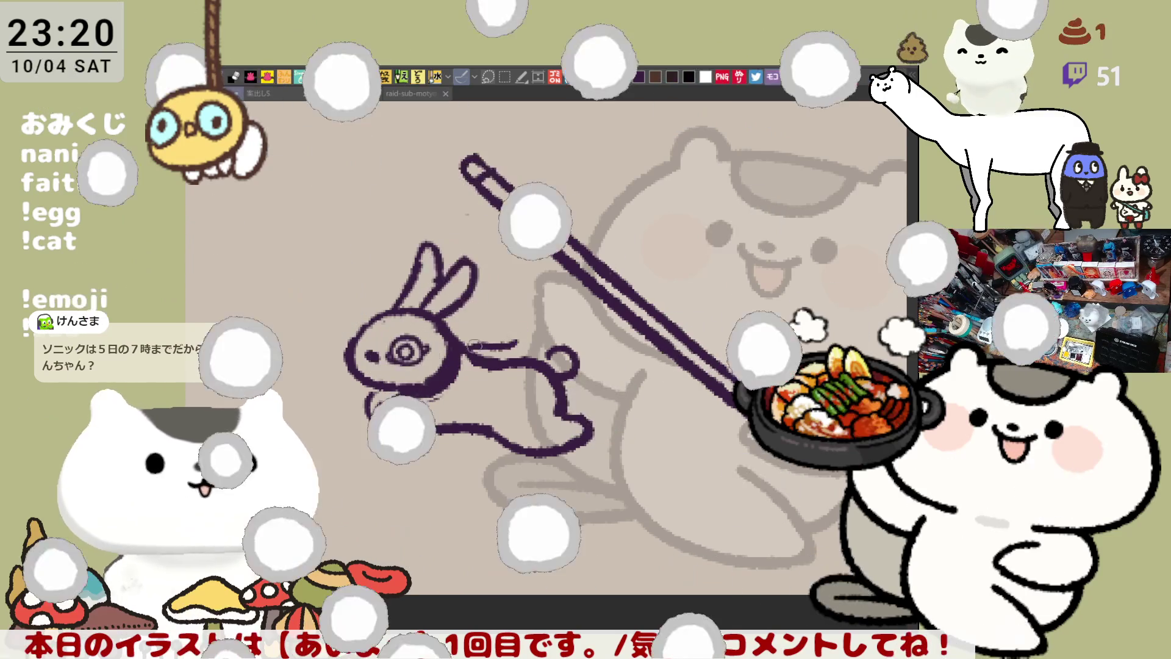
mouse_move(522, 337)
left_mouse_down()
mouse_move(470, 345)
mouse_move(472, 356)
left_mouse_up()
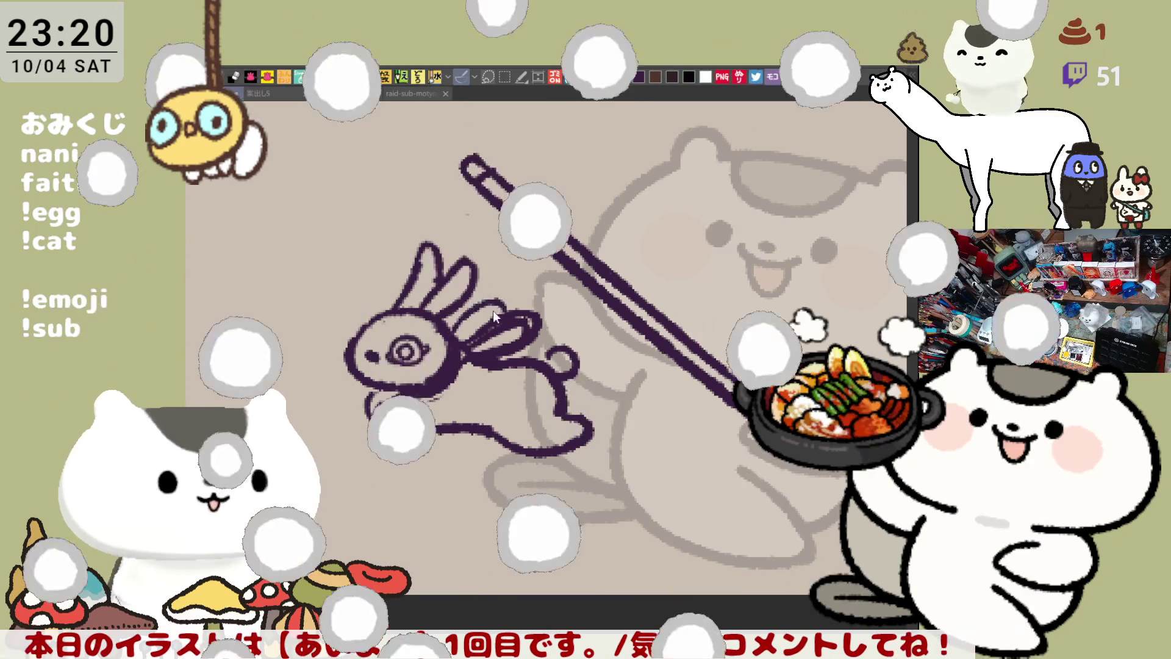
mouse_move(482, 326)
left_mouse_down()
mouse_move(495, 301)
mouse_move(452, 332)
mouse_move(504, 293)
mouse_move(488, 323)
left_mouse_up()
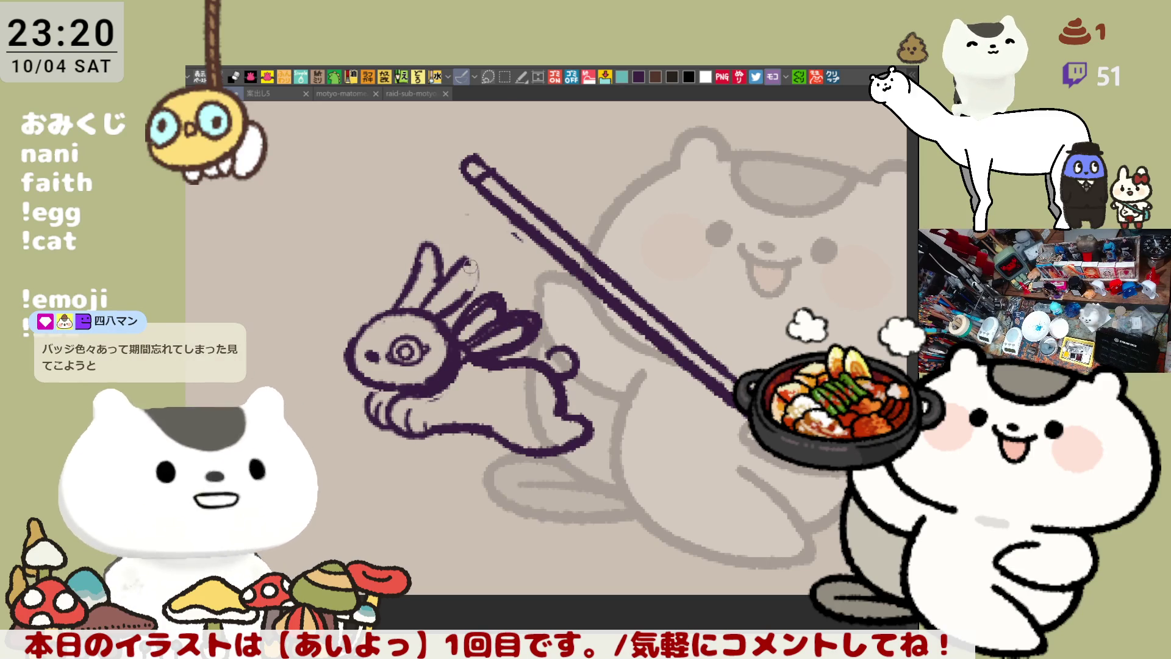
left_click_drag(462, 265, 461, 285)
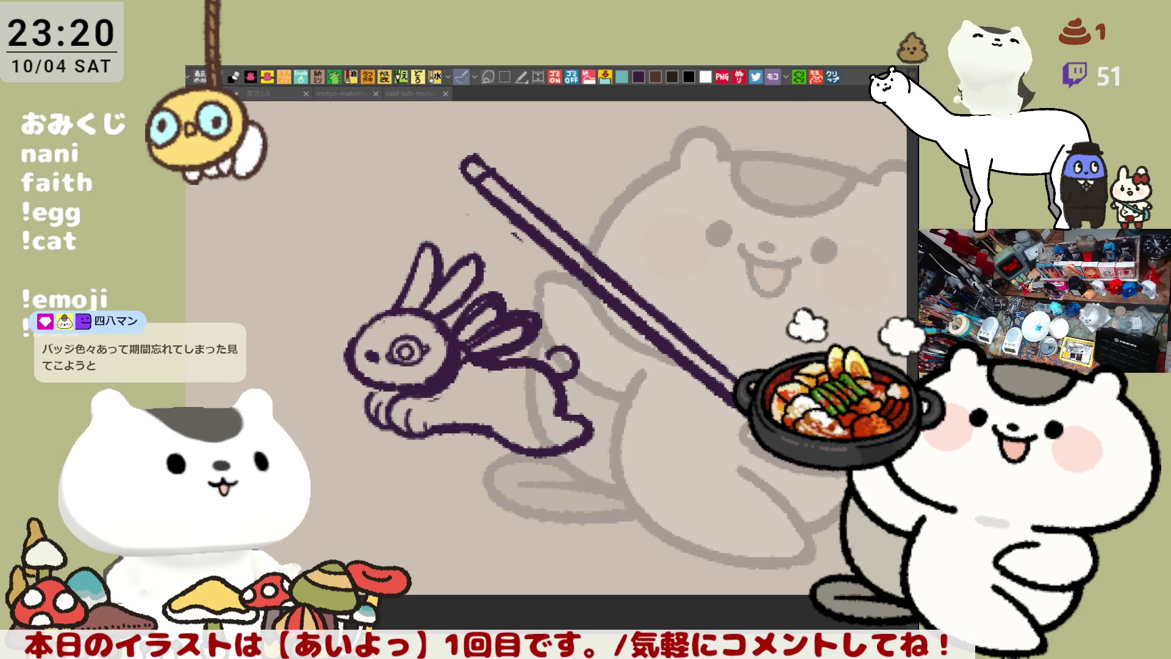
left_click_drag(544, 434, 519, 391)
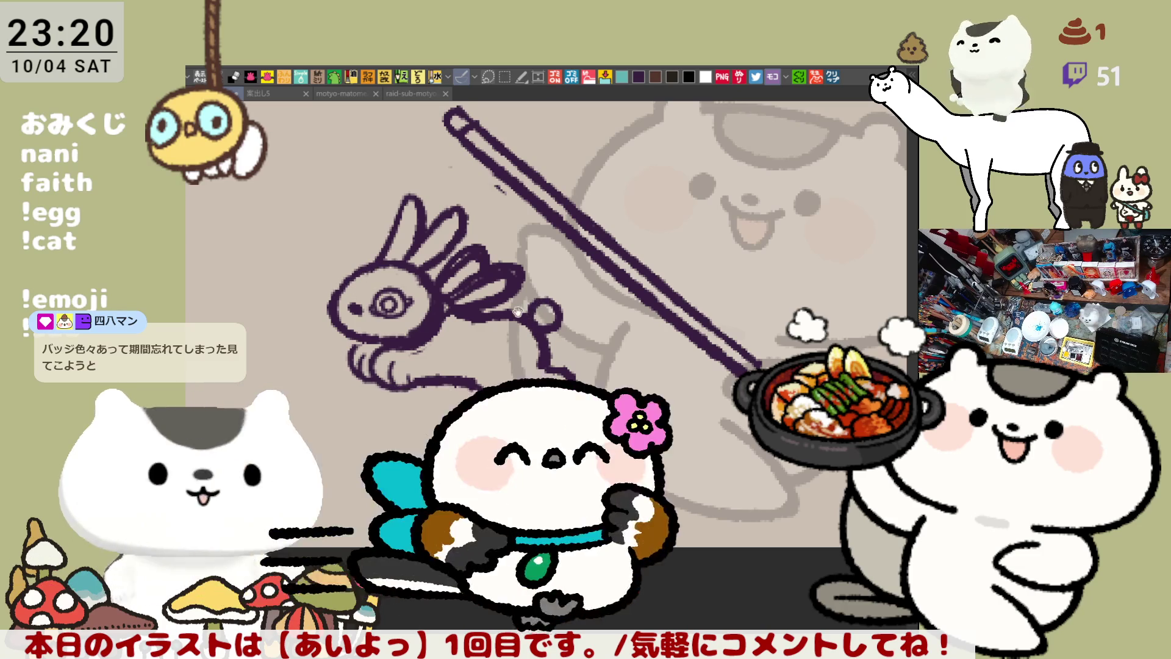
Clean up the neck lines and draw toe lines on the hind foot and front paw
scroll(487, 335, "up", 2)
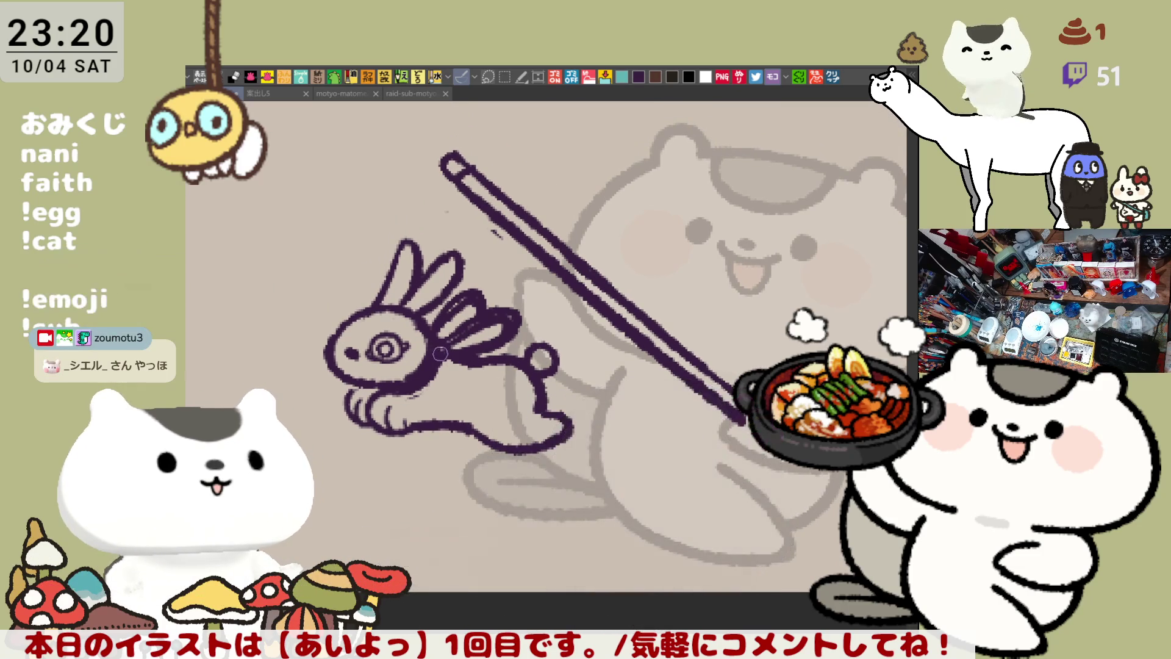
mouse_move(416, 386)
left_mouse_down()
mouse_move(430, 357)
mouse_move(490, 378)
mouse_move(465, 397)
mouse_move(445, 373)
mouse_move(452, 388)
mouse_move(527, 379)
left_mouse_up()
left_click_drag(515, 425, 548, 434)
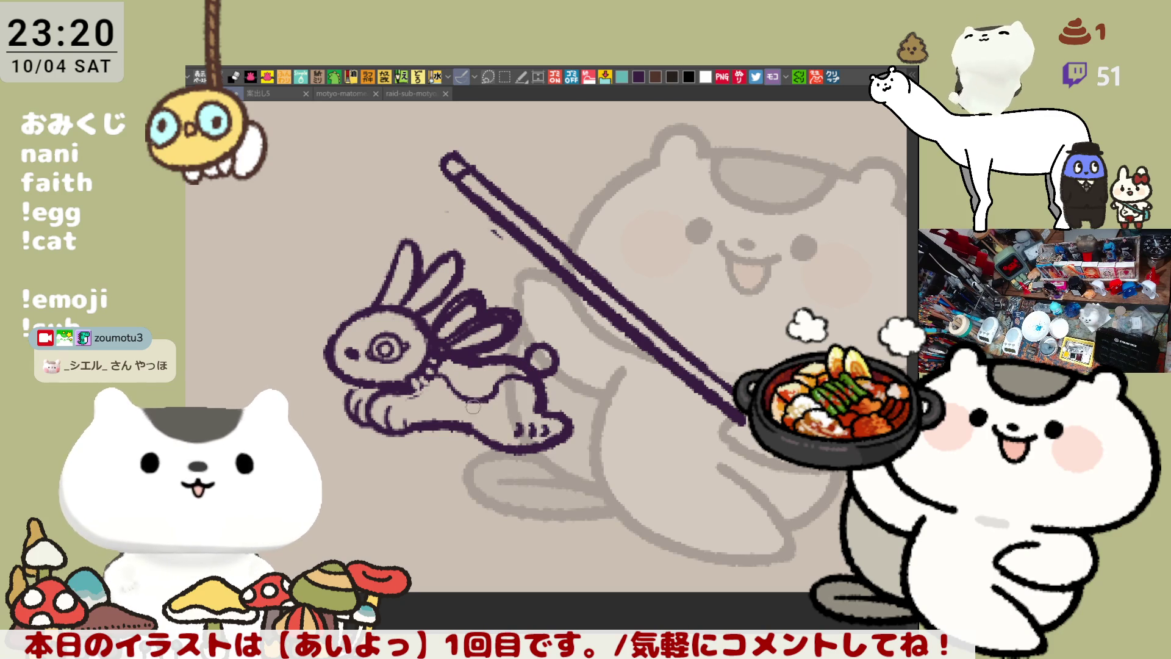
left_click_drag(390, 414, 410, 427)
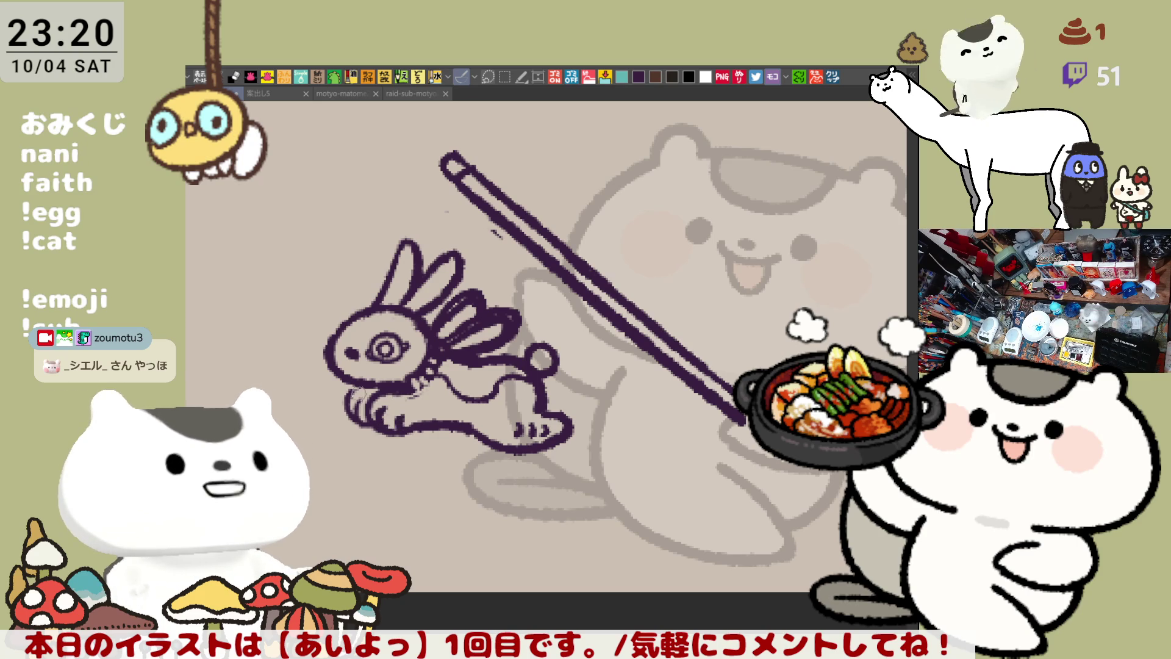
key("ctrl+z")
key("ctrl+z")
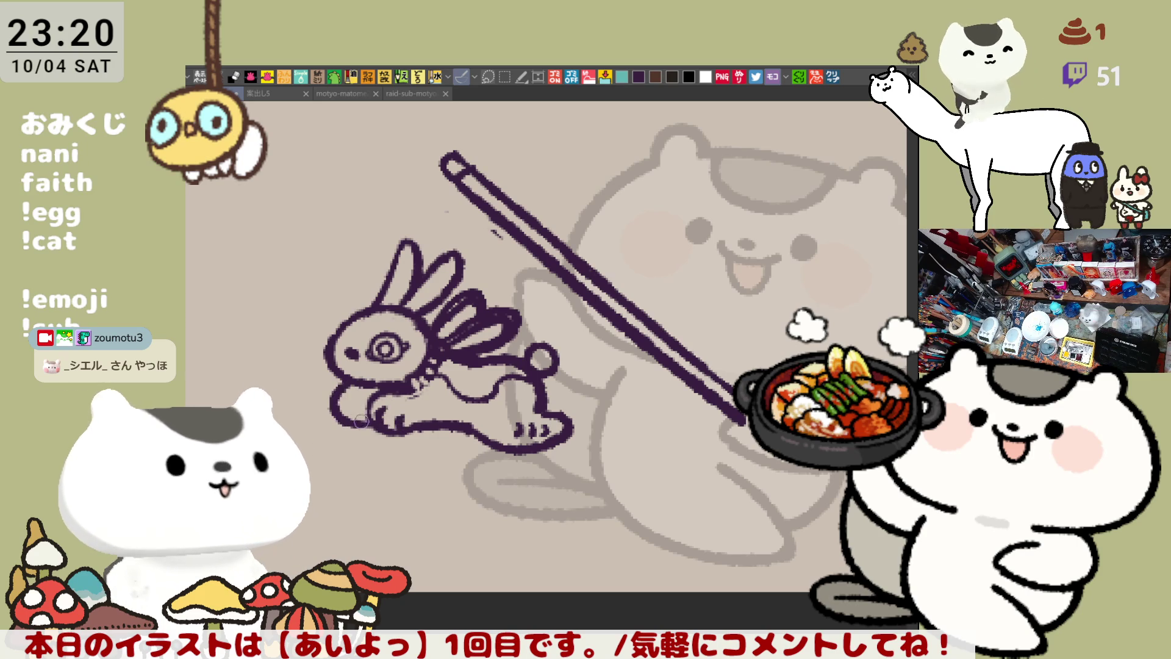
left_click_drag(353, 400, 366, 423)
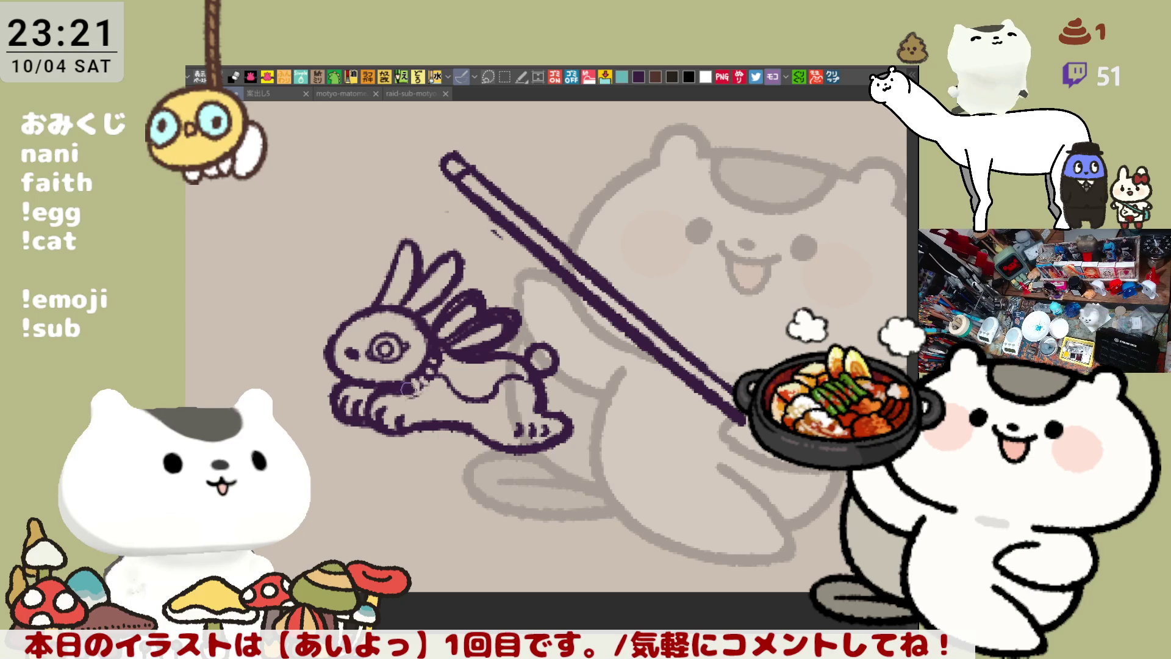
Draw a curved streamer line sweeping beneath the rabbit
left_click_drag(421, 434, 511, 478)
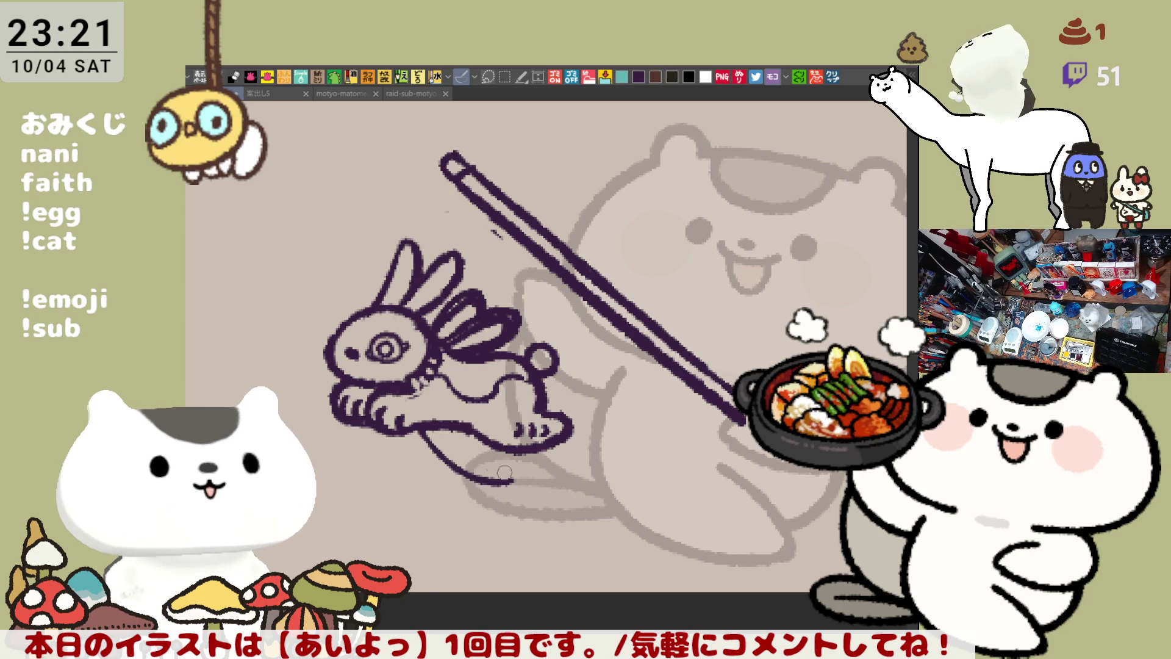
key("ctrl+z")
mouse_move(429, 427)
left_mouse_down()
mouse_move(524, 492)
mouse_move(604, 475)
mouse_move(530, 494)
left_mouse_up()
key("ctrl+z")
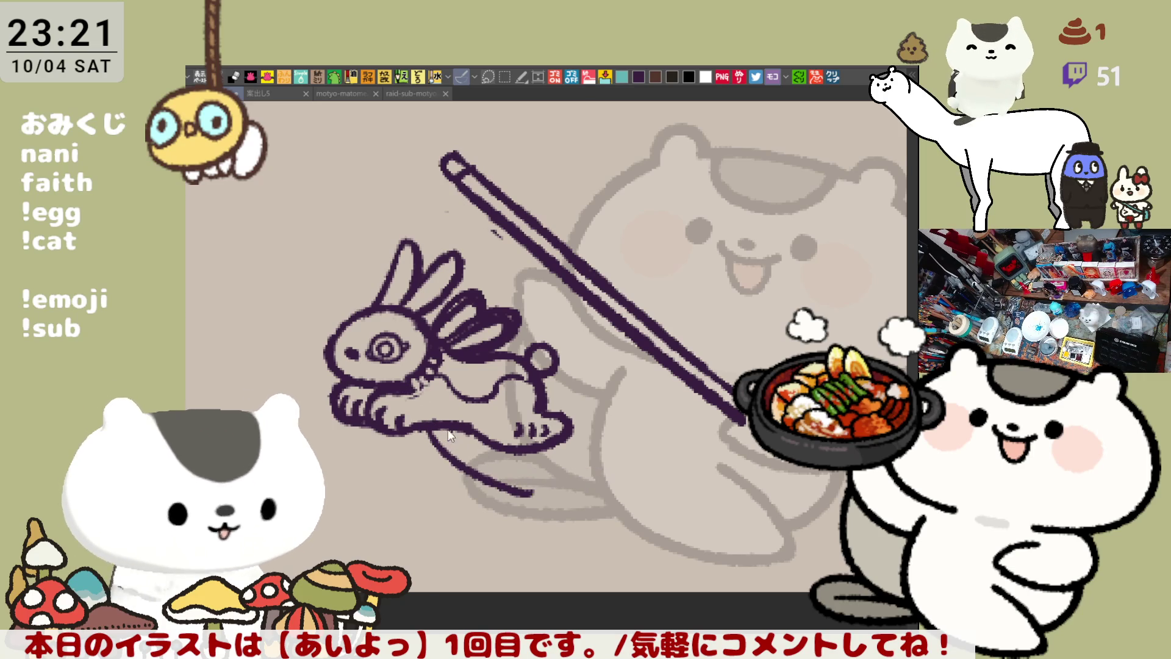
key("ctrl+z")
left_click_drag(430, 436, 604, 470)
key("ctrl+z")
mouse_move(421, 421)
left_mouse_down()
mouse_move(527, 471)
mouse_move(490, 455)
mouse_move(589, 468)
mouse_move(499, 458)
left_mouse_up()
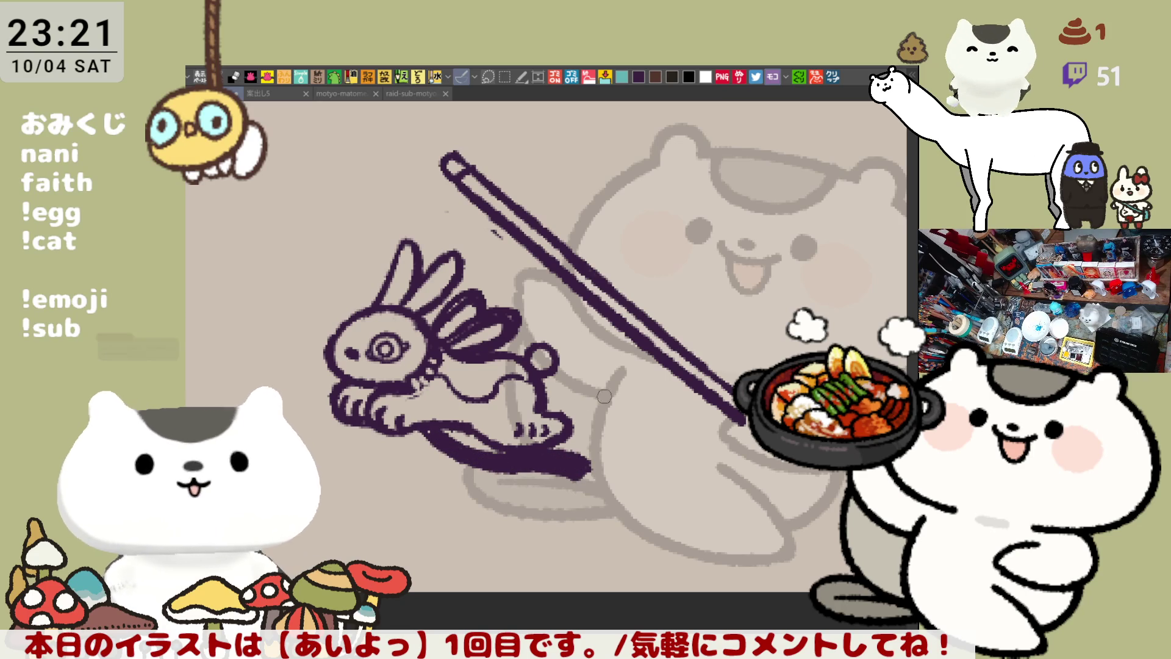
Add a thicker streamer trailing behind the rabbit's back
left_click_drag(537, 391, 617, 400)
key("ctrl+z")
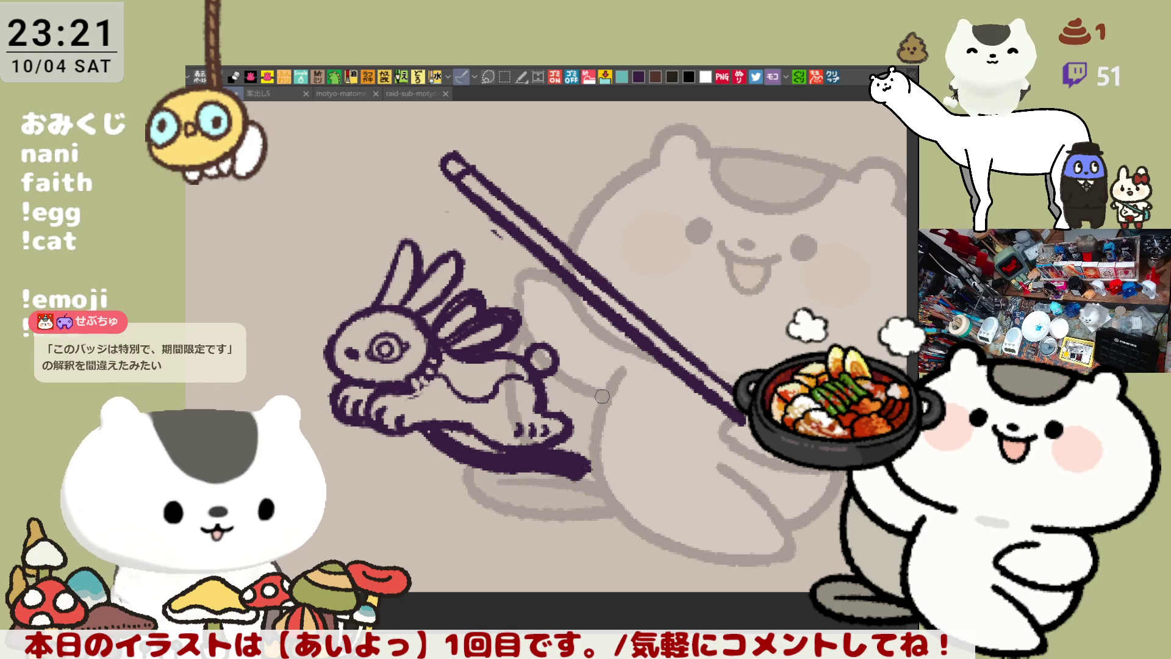
mouse_move(545, 389)
left_mouse_down()
mouse_move(617, 405)
mouse_move(584, 424)
mouse_move(549, 410)
mouse_move(604, 421)
mouse_move(591, 397)
left_mouse_up()
key("ctrl+z")
key("ctrl+z")
left_click_drag(586, 393, 622, 406)
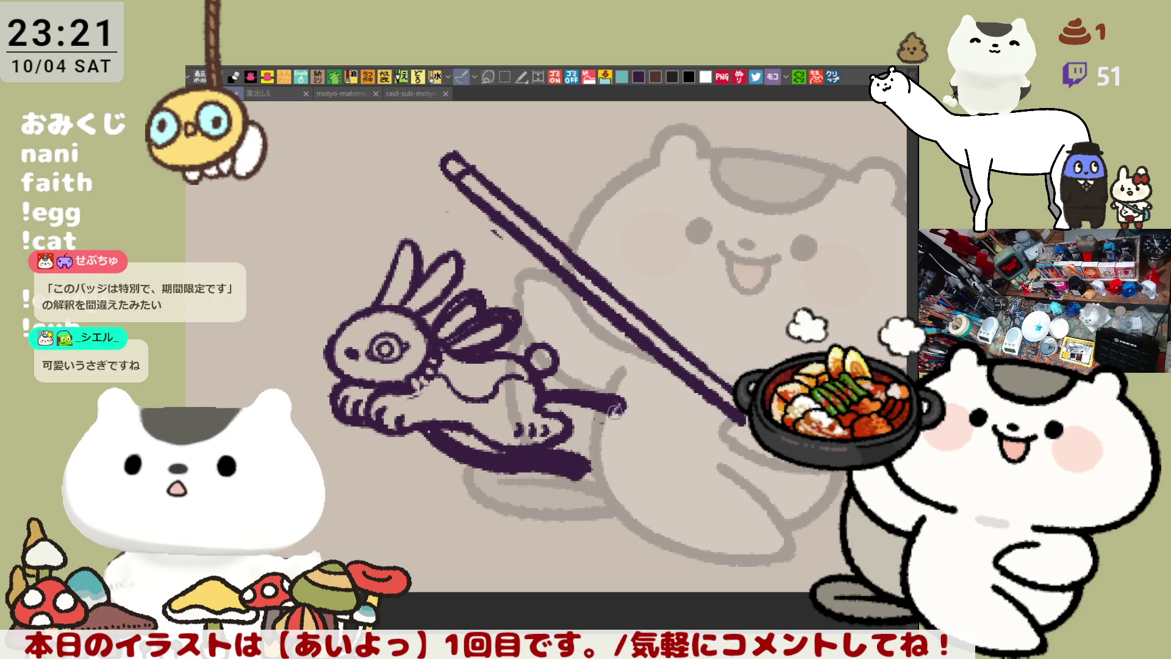
key("ctrl+z")
mouse_move(546, 391)
left_mouse_down()
mouse_move(628, 404)
mouse_move(555, 407)
mouse_move(592, 413)
left_mouse_up()
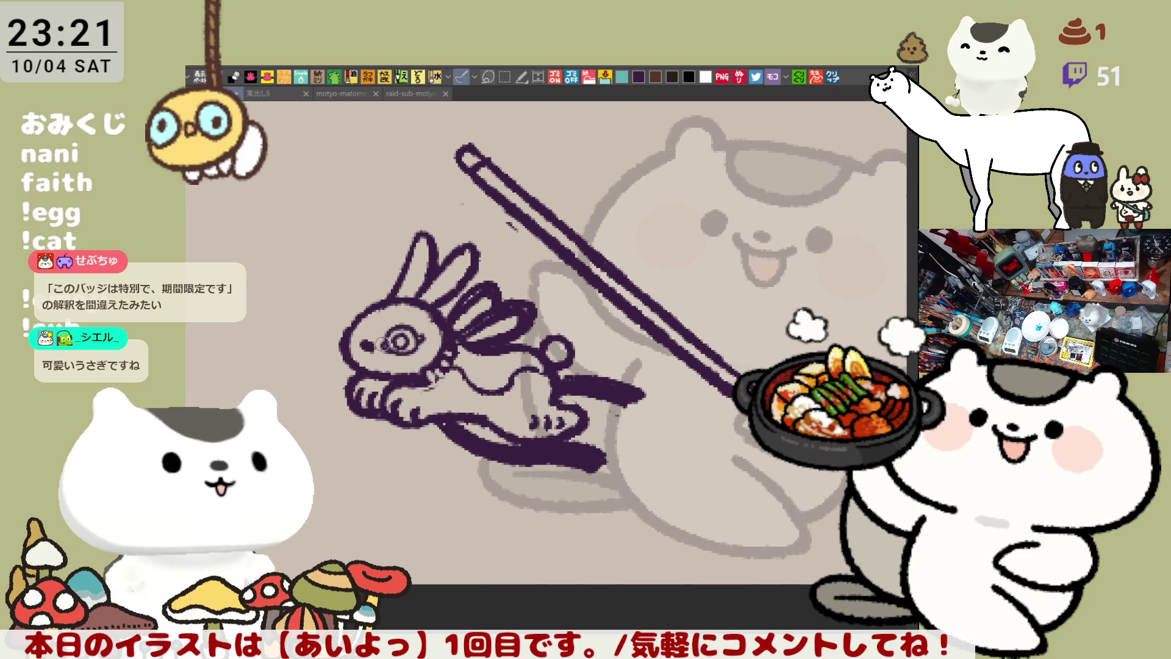
Fill the rabbit's eye solid and draw darkened spiral swirls along its back
left_click_drag(397, 339, 402, 343)
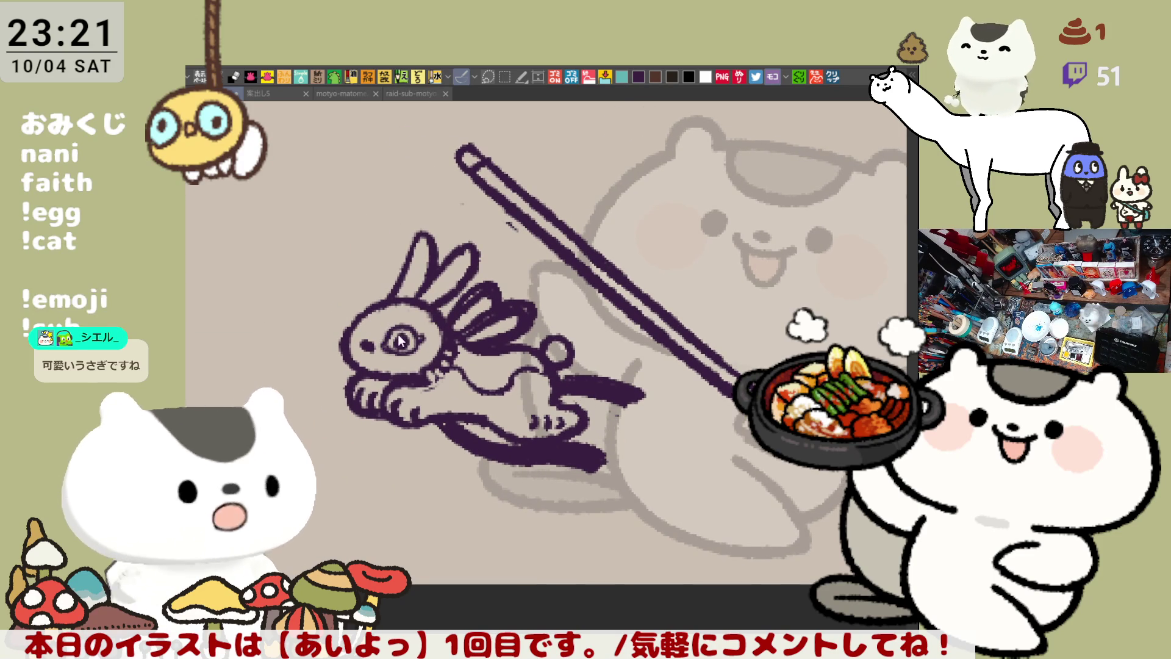
left_click_drag(400, 340, 424, 351)
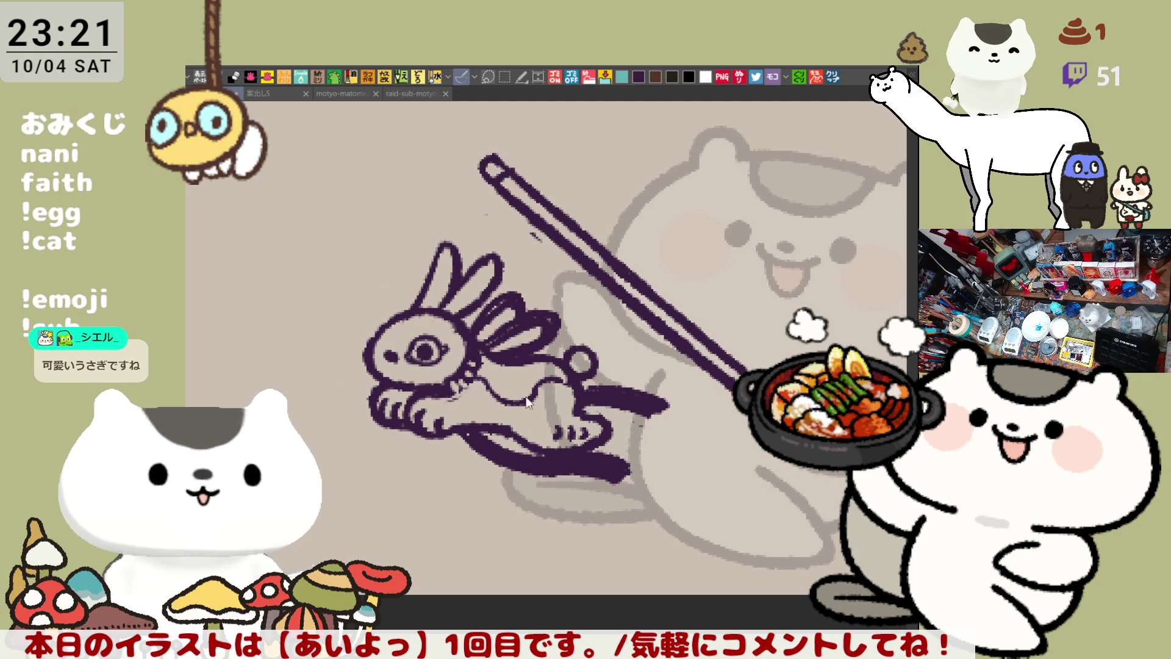
mouse_move(528, 396)
left_mouse_down()
mouse_move(531, 385)
mouse_move(488, 383)
mouse_move(487, 405)
mouse_move(482, 381)
mouse_move(523, 401)
left_mouse_up()
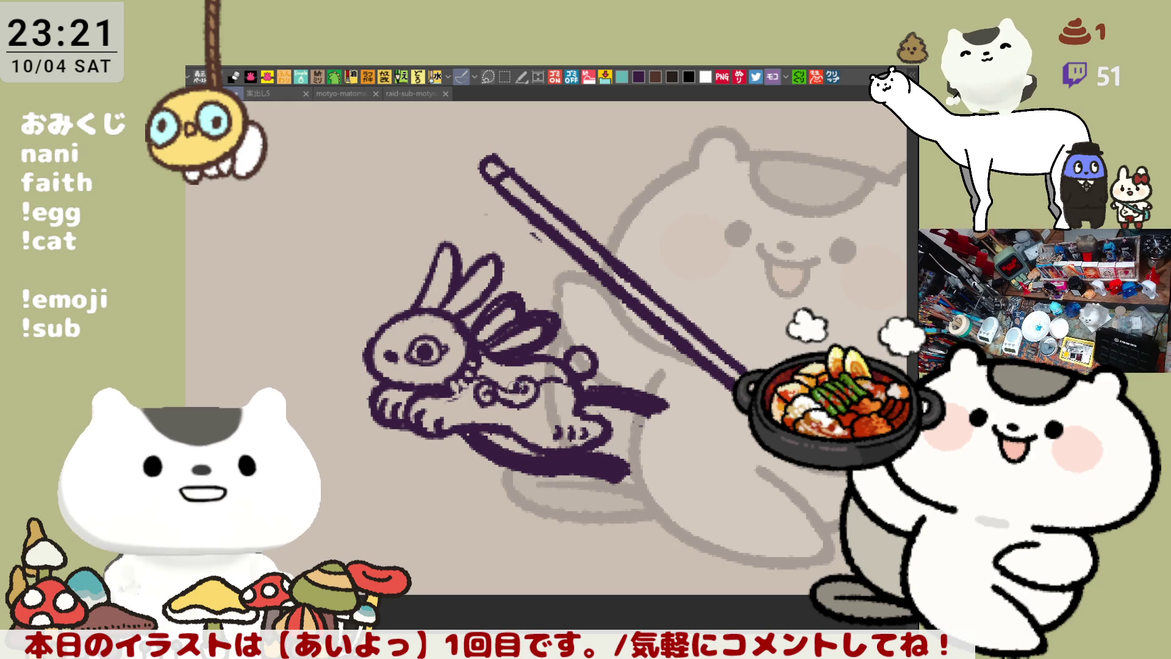
mouse_move(487, 368)
left_mouse_down()
mouse_move(528, 387)
mouse_move(559, 382)
left_mouse_up()
mouse_move(488, 369)
left_mouse_down()
mouse_move(528, 396)
mouse_move(501, 356)
mouse_move(518, 389)
mouse_move(573, 375)
mouse_move(507, 369)
mouse_move(538, 368)
left_mouse_up()
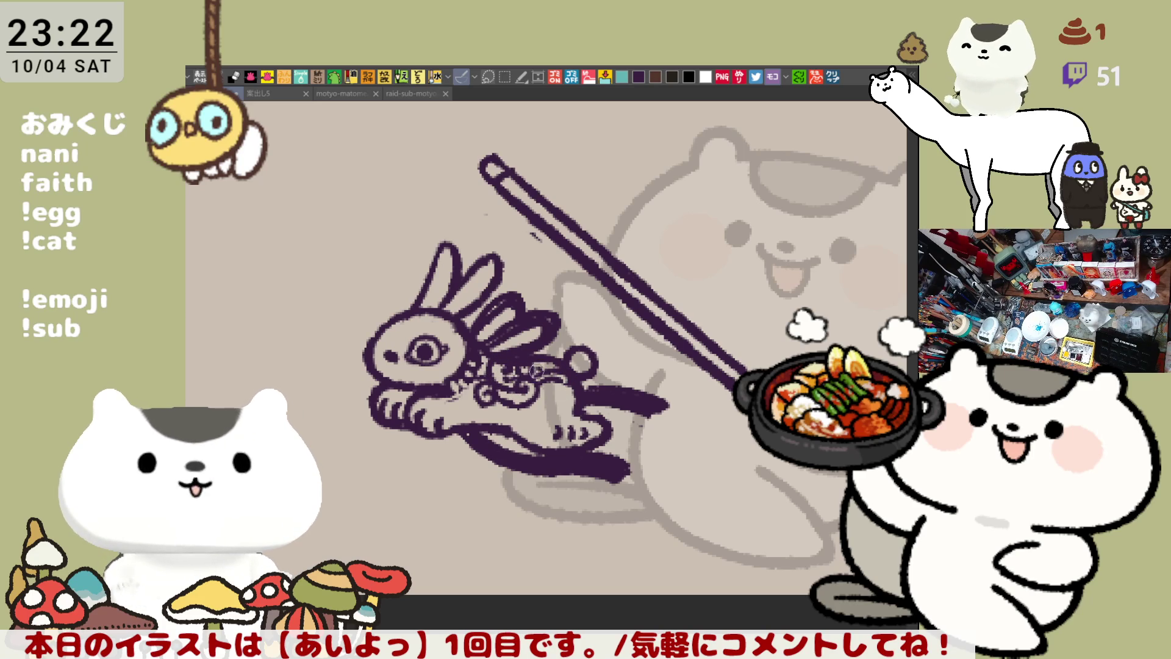
scroll(659, 342, "up", 2)
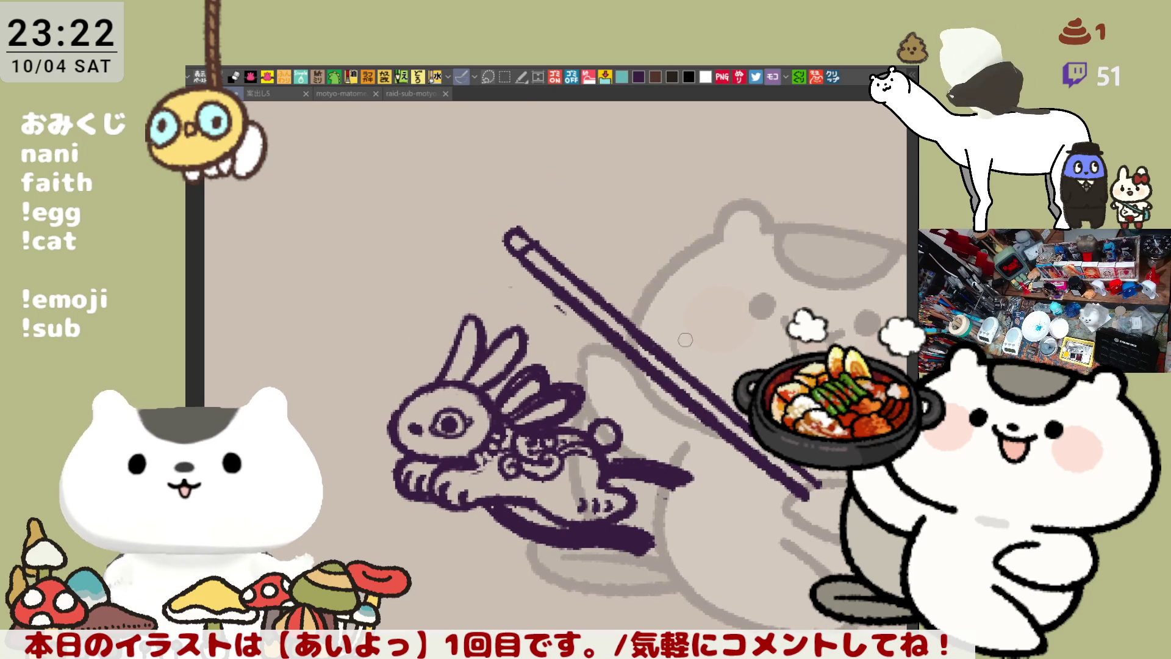
scroll(709, 364, "down", 4)
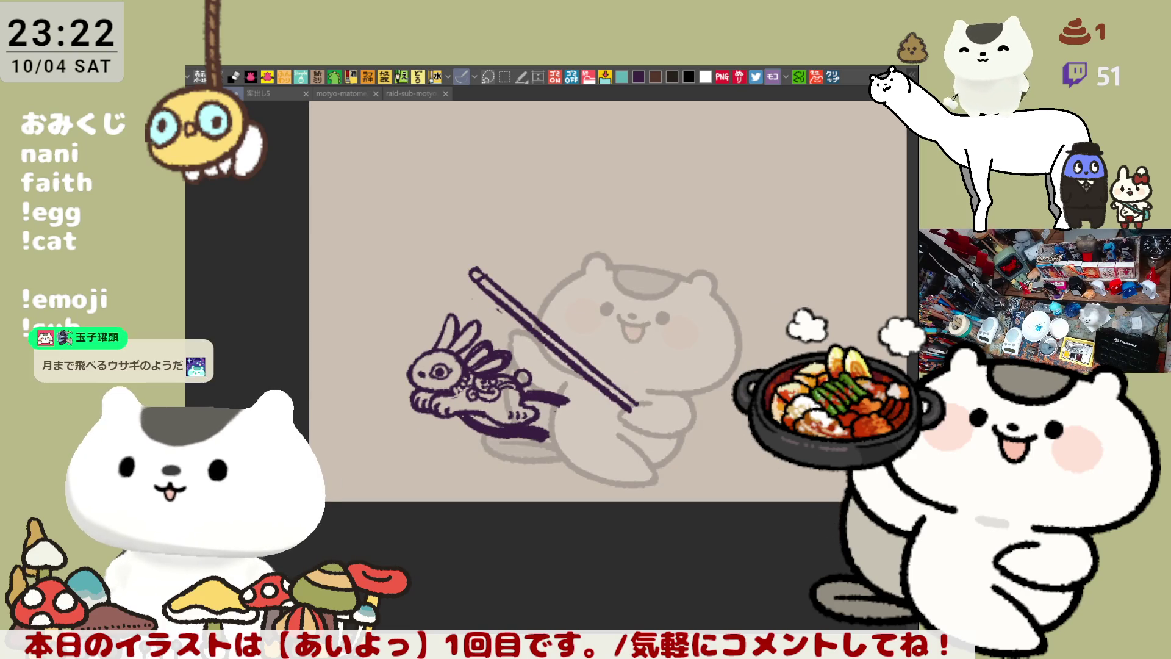
Lasso the rabbit, rotate it slightly clockwise with Ctrl+T, then deselect
key("m")
mouse_move(446, 443)
left_mouse_down()
mouse_move(377, 324)
mouse_move(448, 297)
mouse_move(521, 337)
mouse_move(588, 397)
mouse_move(493, 465)
left_mouse_up()
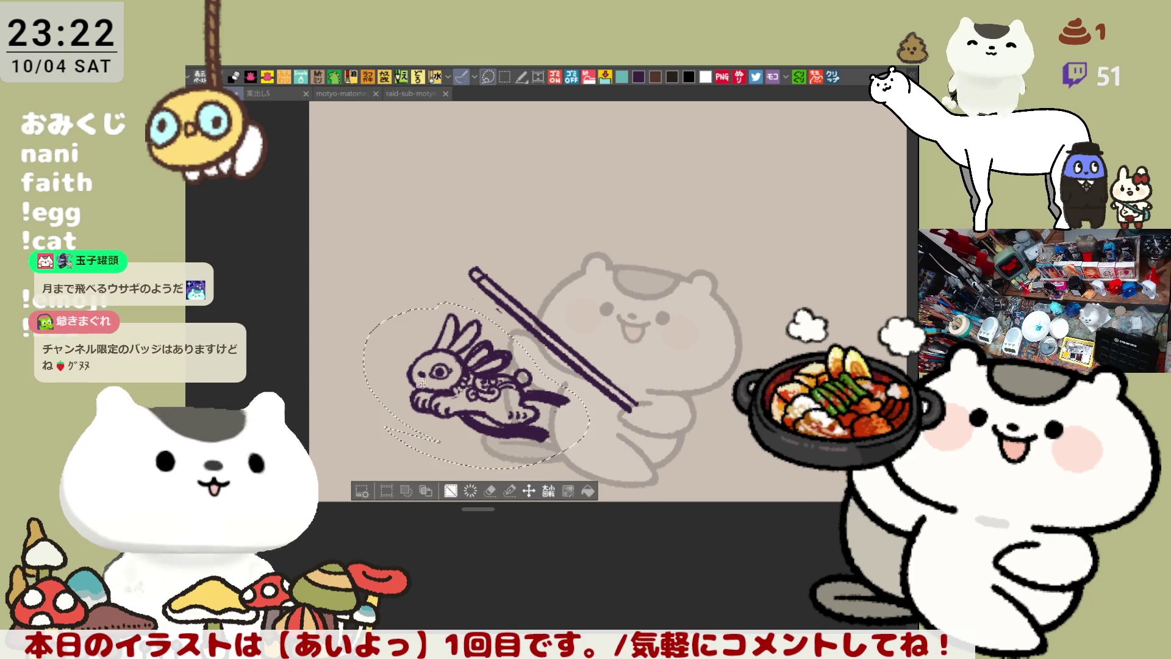
key("ctrl+t")
mouse_move(546, 341)
left_mouse_down()
mouse_move(540, 372)
mouse_move(499, 362)
mouse_move(514, 378)
left_mouse_up()
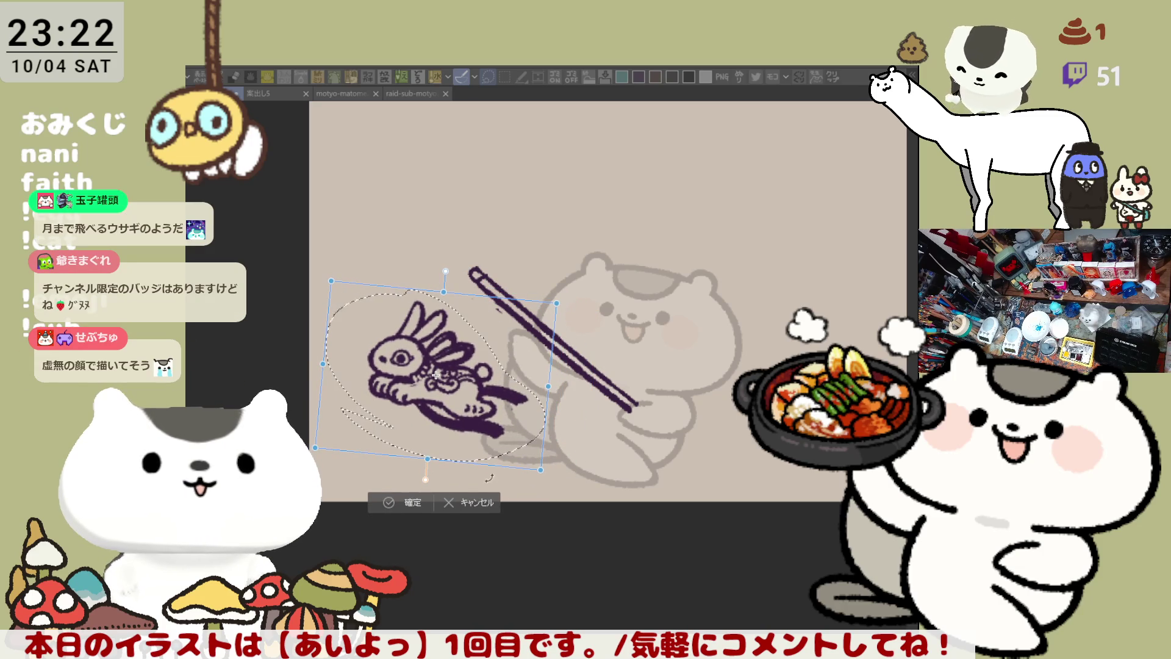
key("Return")
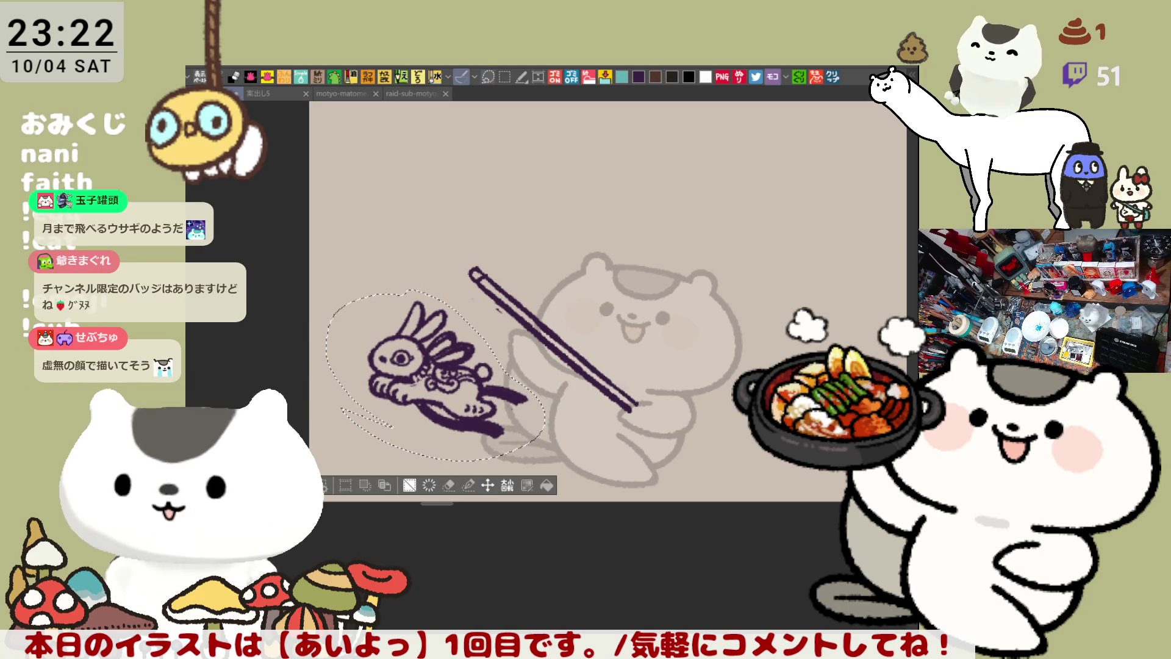
key("ctrl+d")
left_click_drag(540, 419, 582, 467)
scroll(581, 468, "up", 3)
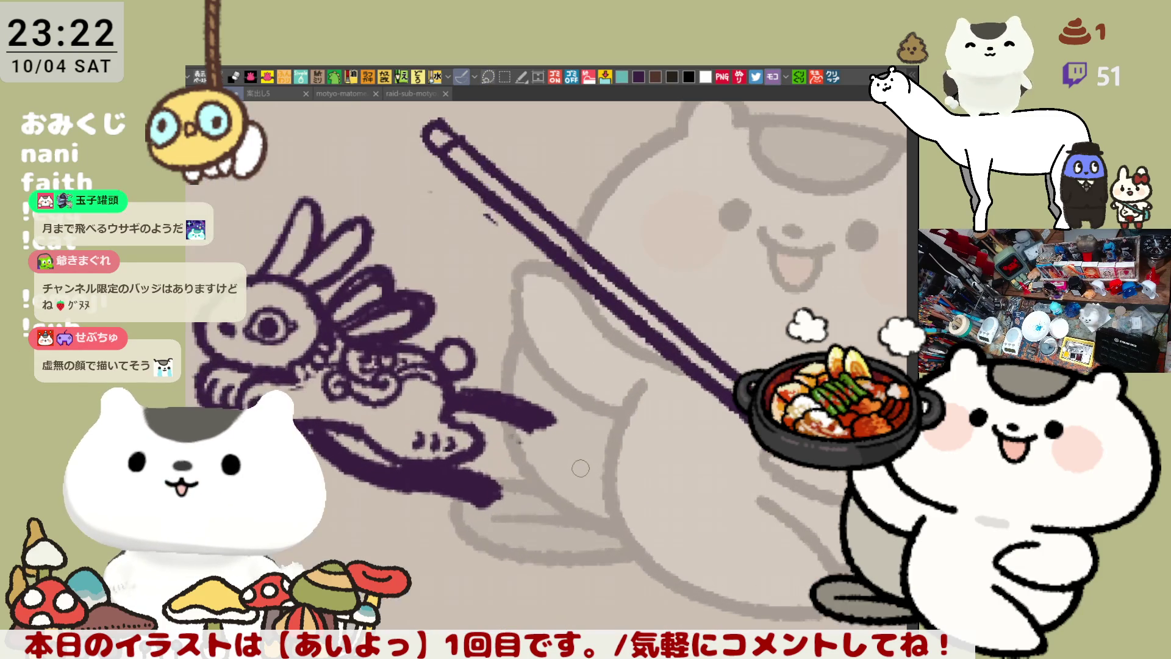
left_click_drag(538, 262, 567, 347)
Clear the lasso selection and draw a thick dark line from the pole tip to the rabbit
left_click_drag(468, 206, 401, 330)
key("ctrl+z")
left_click_drag(470, 207, 402, 329)
key("ctrl+z")
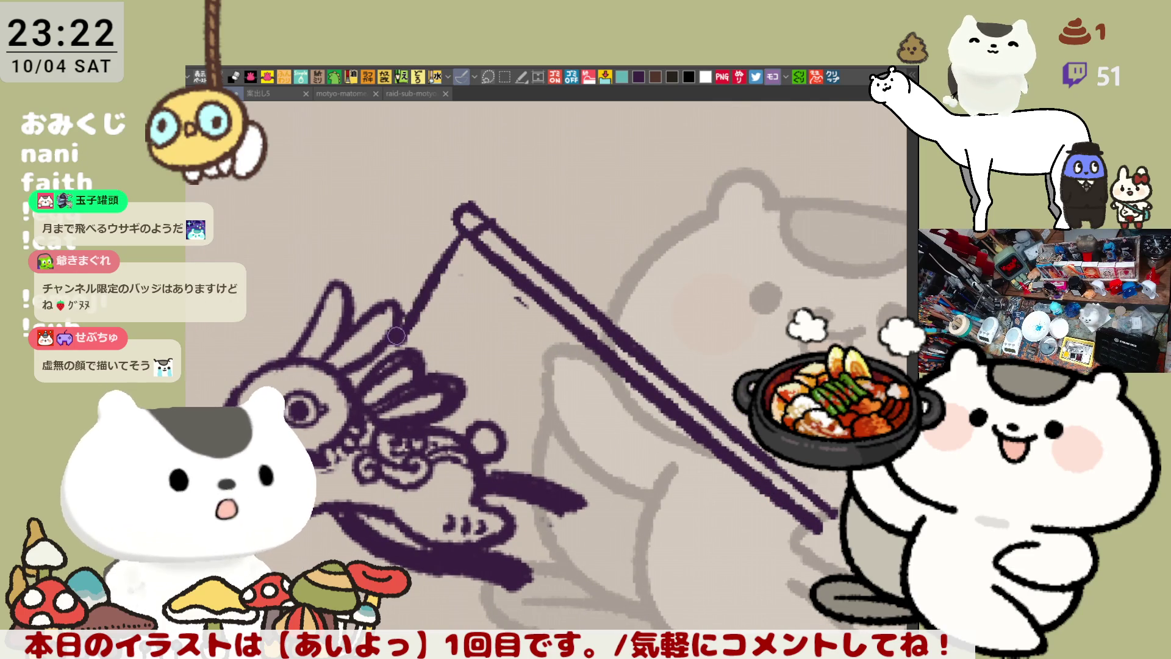
key("ctrl+z")
key("ctrl+z")
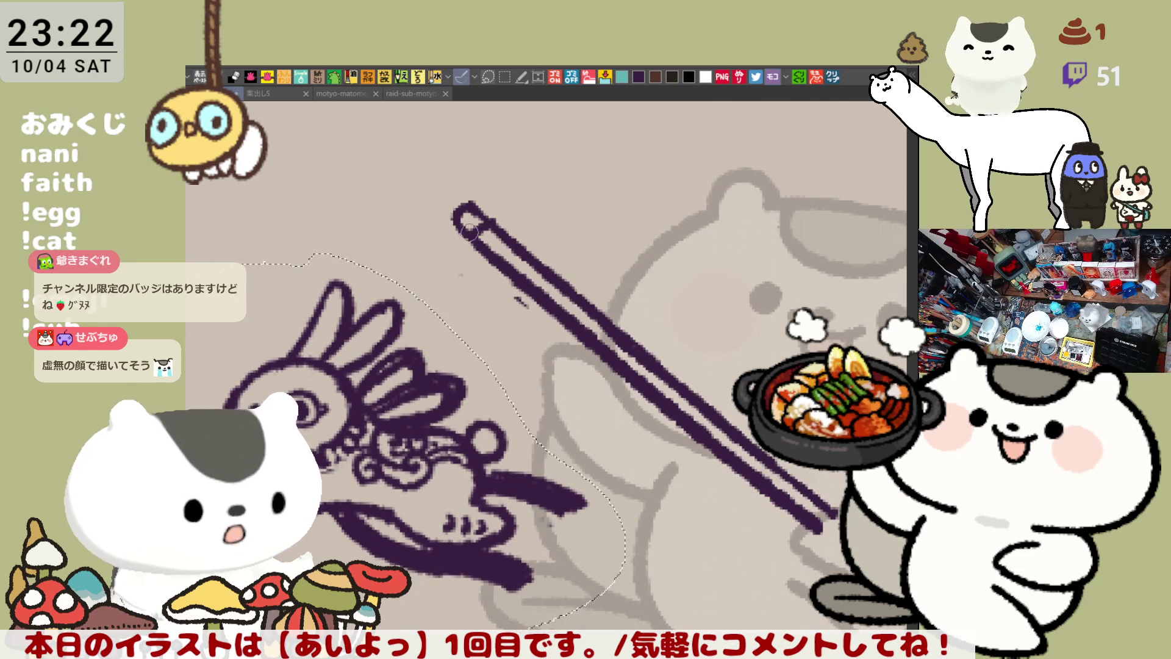
key("ctrl+d")
left_click_drag(472, 238, 405, 342)
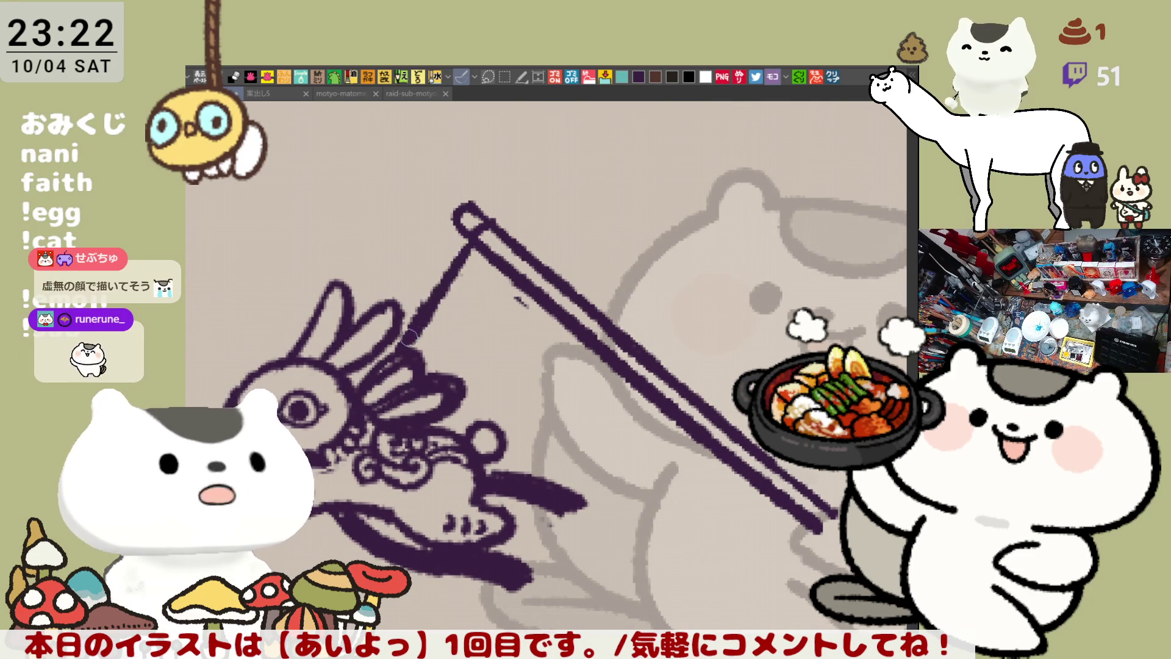
mouse_move(473, 238)
left_mouse_down()
mouse_move(397, 360)
mouse_move(345, 371)
left_mouse_up()
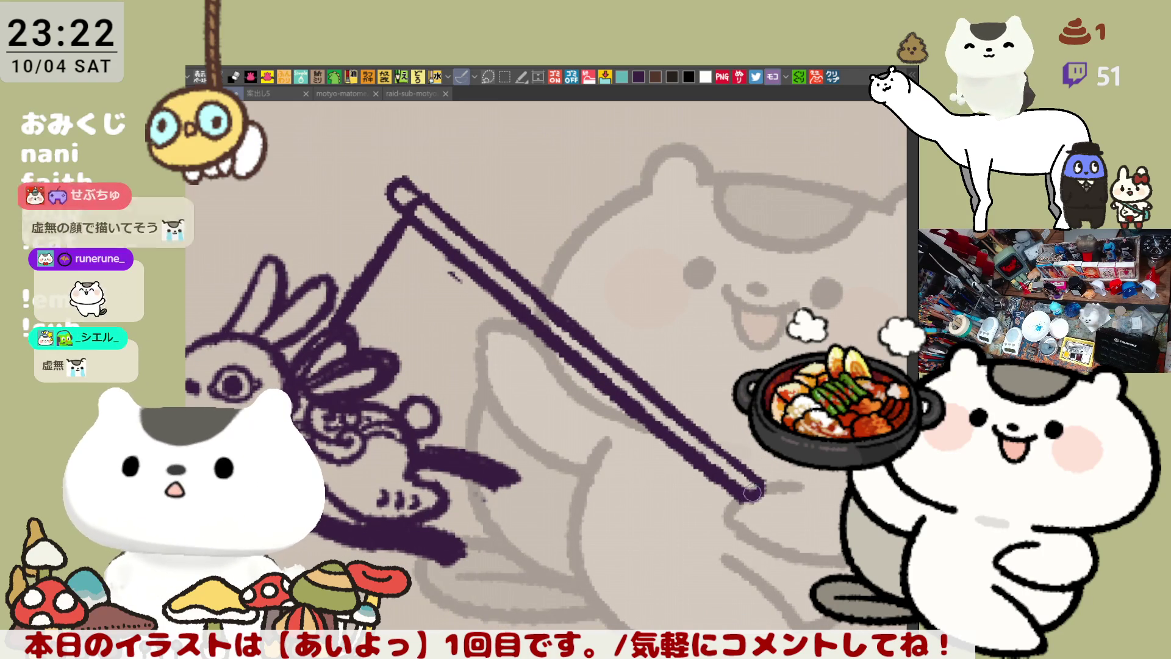
left_click_drag(767, 503, 716, 475)
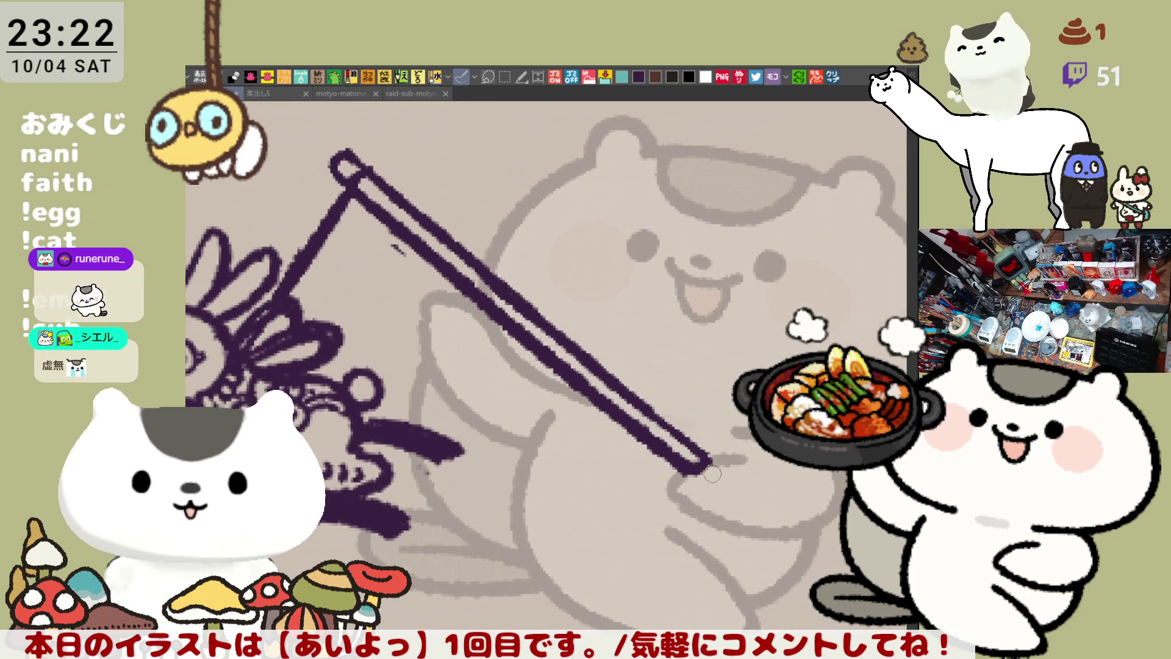
scroll(715, 476, "down", 4)
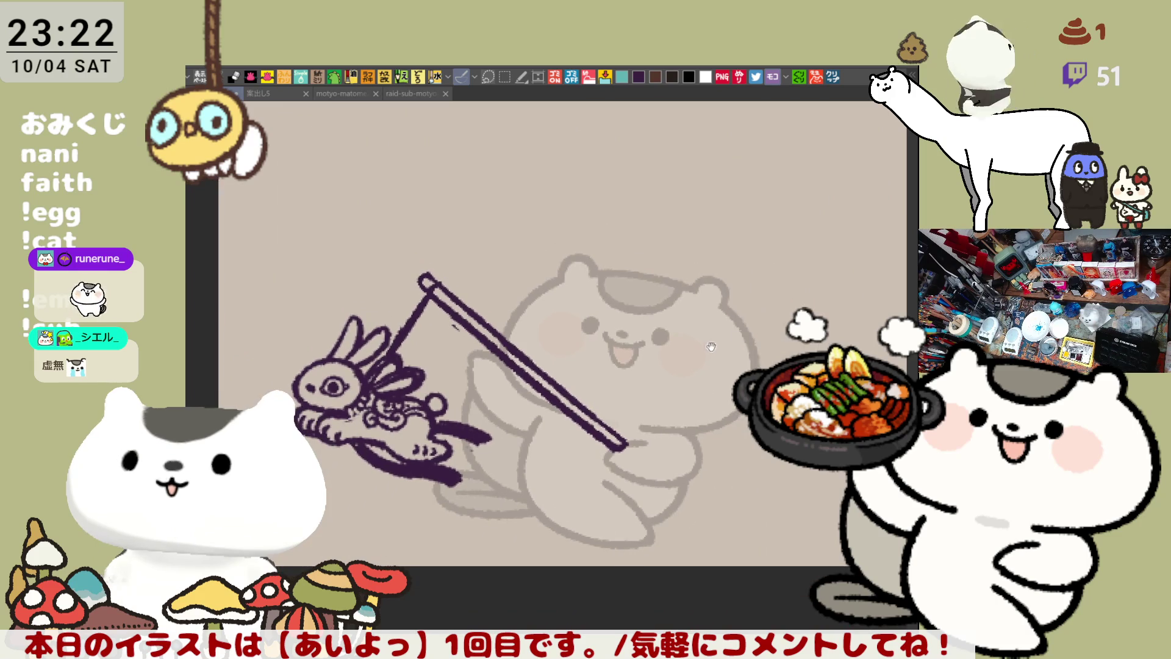
left_click_drag(741, 335, 761, 285)
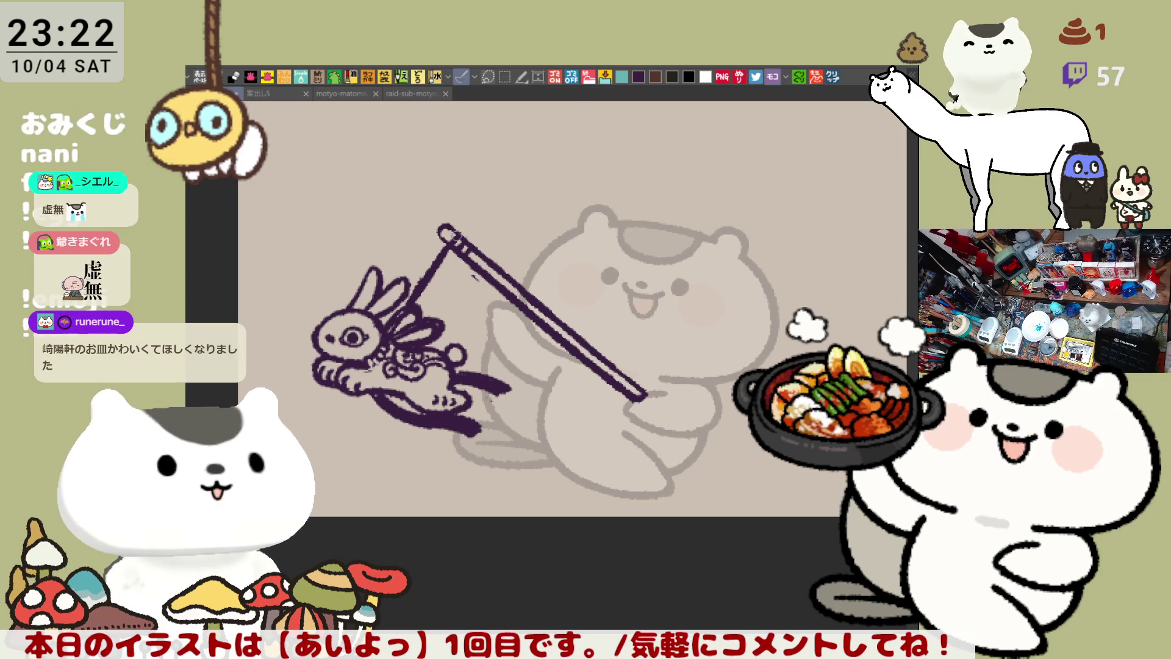
scroll(577, 315, "down", 2)
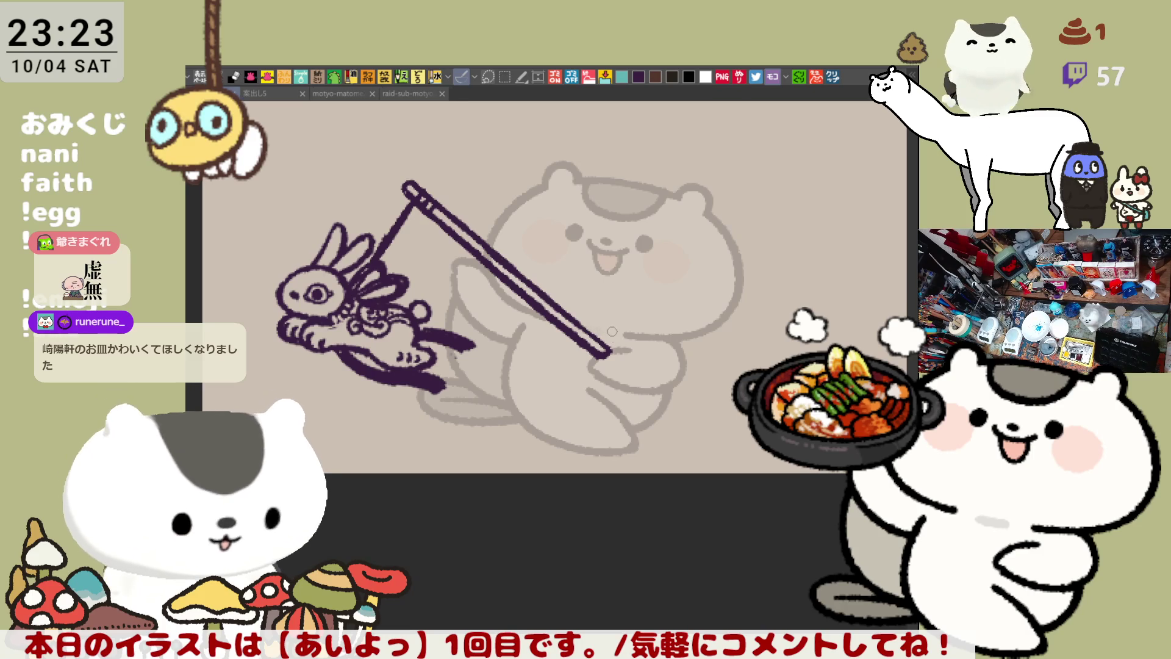
key("ctrl+0")
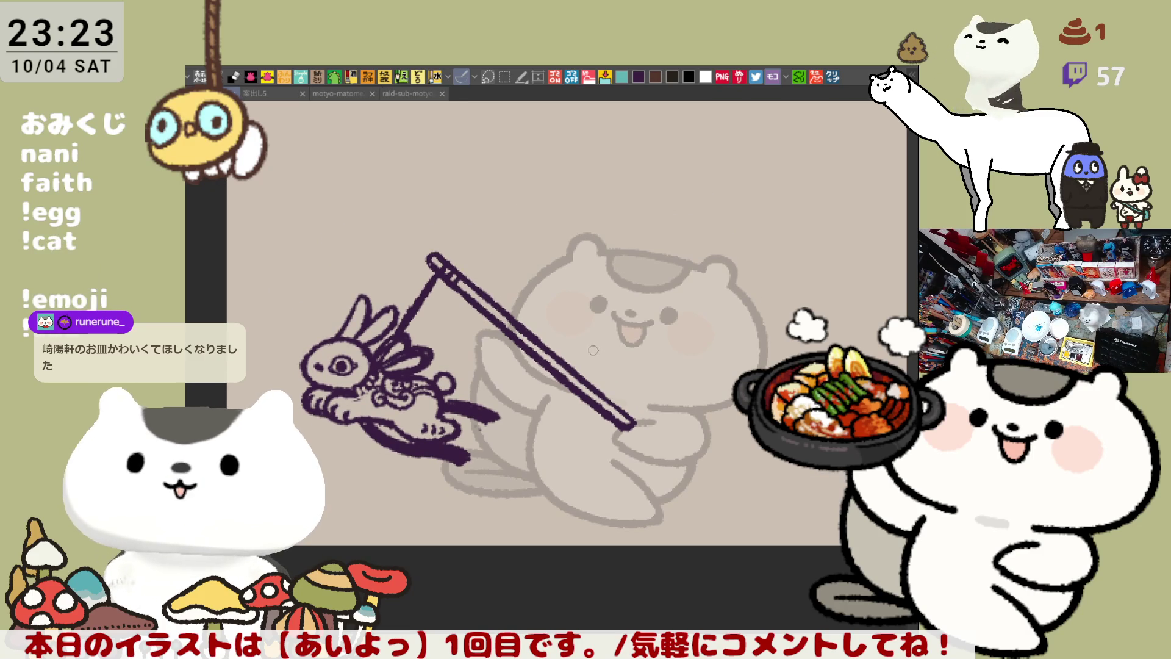
scroll(594, 348, "up", 4)
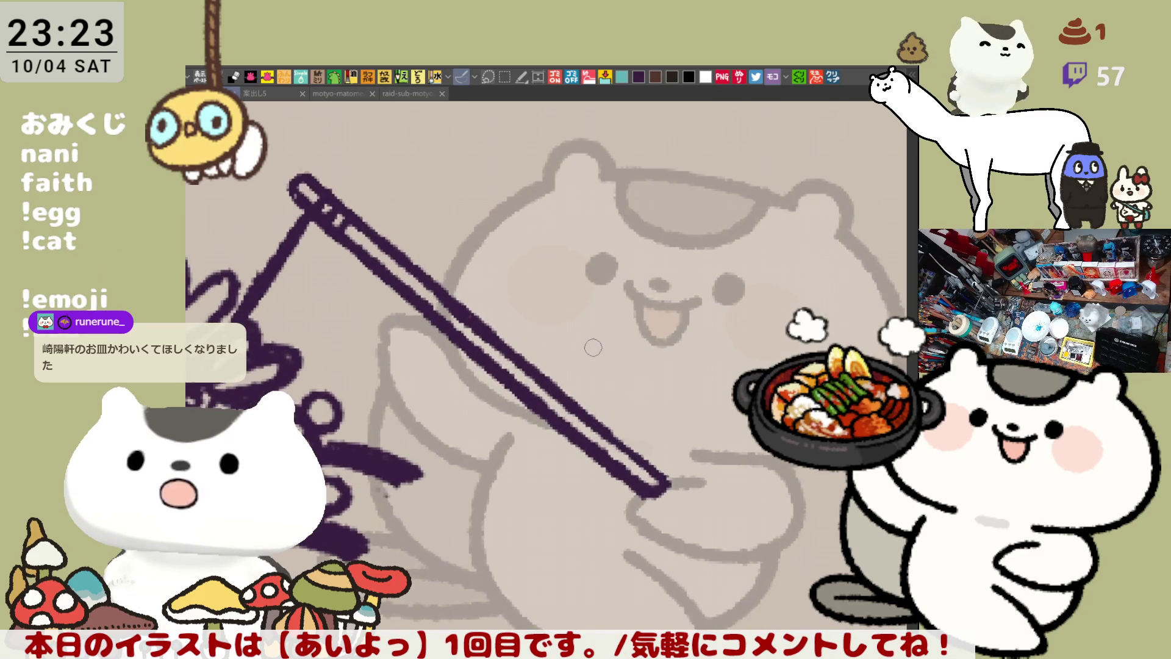
Redraw the short strokes on the rabbit's tail
left_click_drag(639, 441, 647, 441)
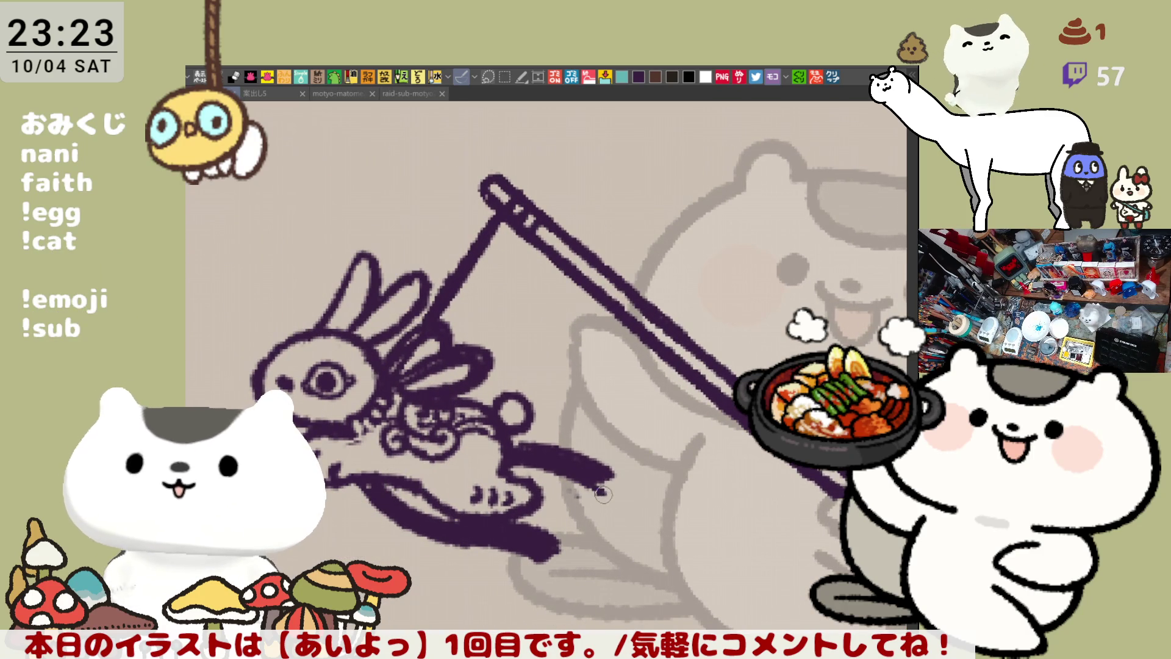
mouse_move(598, 481)
left_mouse_down()
mouse_move(631, 488)
mouse_move(599, 485)
left_mouse_up()
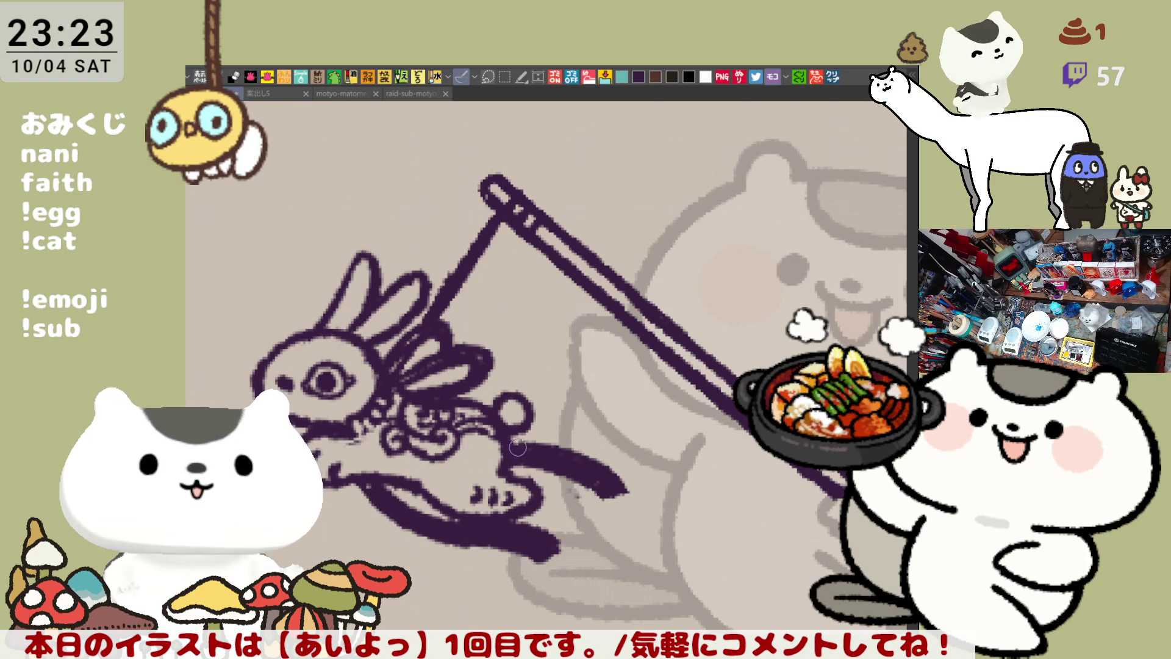
mouse_move(545, 430)
left_mouse_down()
mouse_move(433, 418)
mouse_move(354, 392)
mouse_move(407, 373)
mouse_move(590, 384)
left_mouse_up()
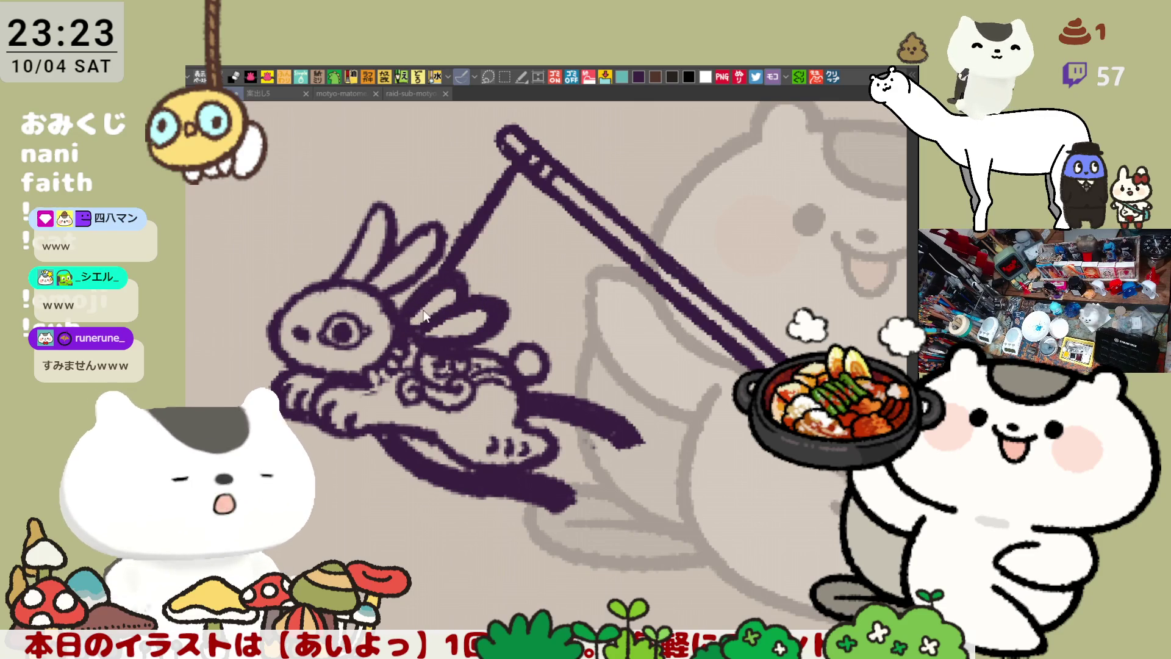
mouse_move(356, 297)
left_mouse_down()
mouse_move(313, 319)
mouse_move(472, 341)
left_mouse_up()
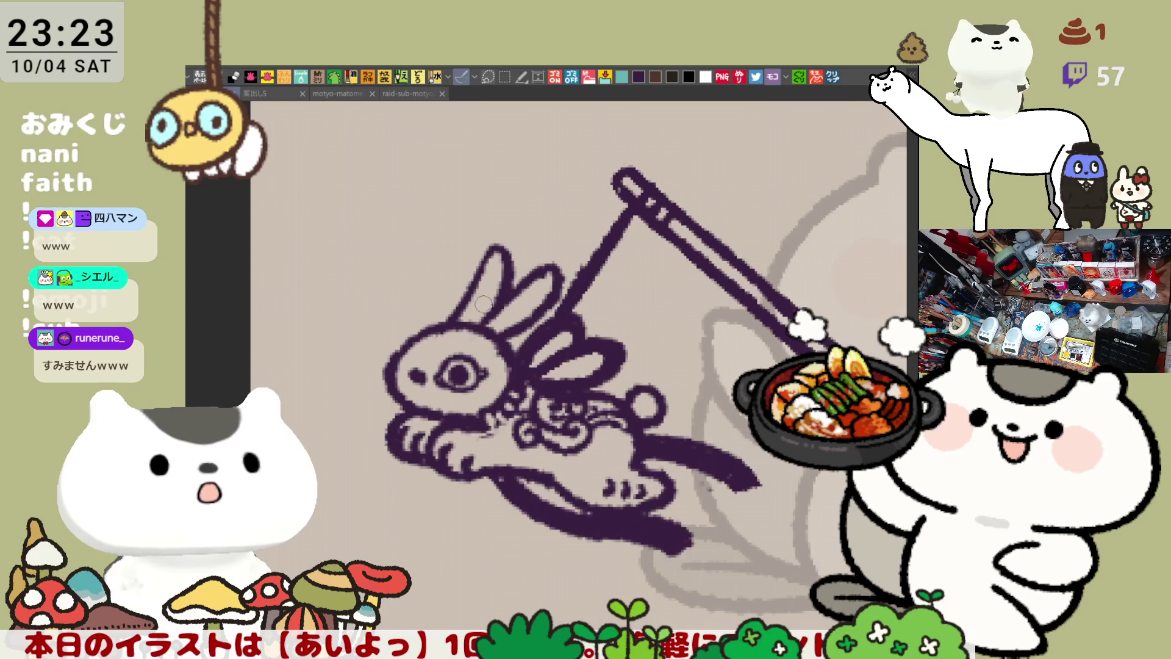
Erase the upper ear's right outline and redraw it in darker strokes
mouse_move(496, 275)
left_mouse_down()
mouse_move(501, 259)
mouse_move(497, 279)
mouse_move(539, 274)
mouse_move(549, 293)
mouse_move(524, 296)
mouse_move(561, 244)
left_mouse_up()
left_click_drag(525, 305, 564, 247)
key("ctrl+z")
mouse_move(525, 305)
left_mouse_down()
mouse_move(566, 257)
mouse_move(552, 283)
left_mouse_up()
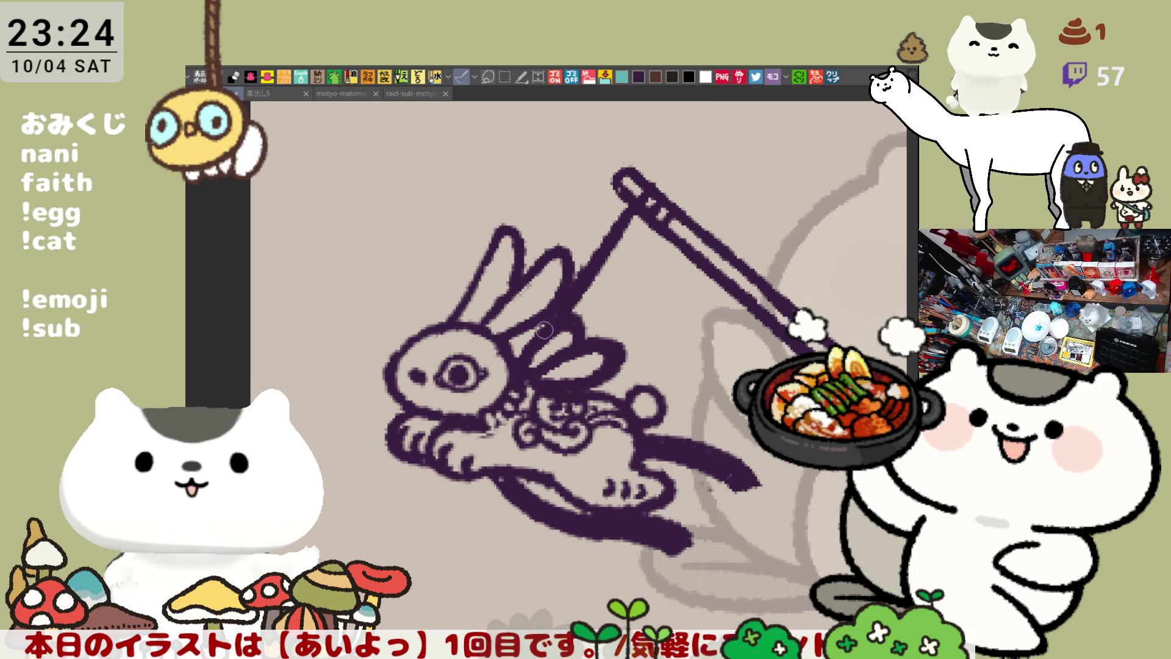
mouse_move(619, 296)
left_mouse_down()
mouse_move(643, 292)
mouse_move(647, 305)
left_mouse_up()
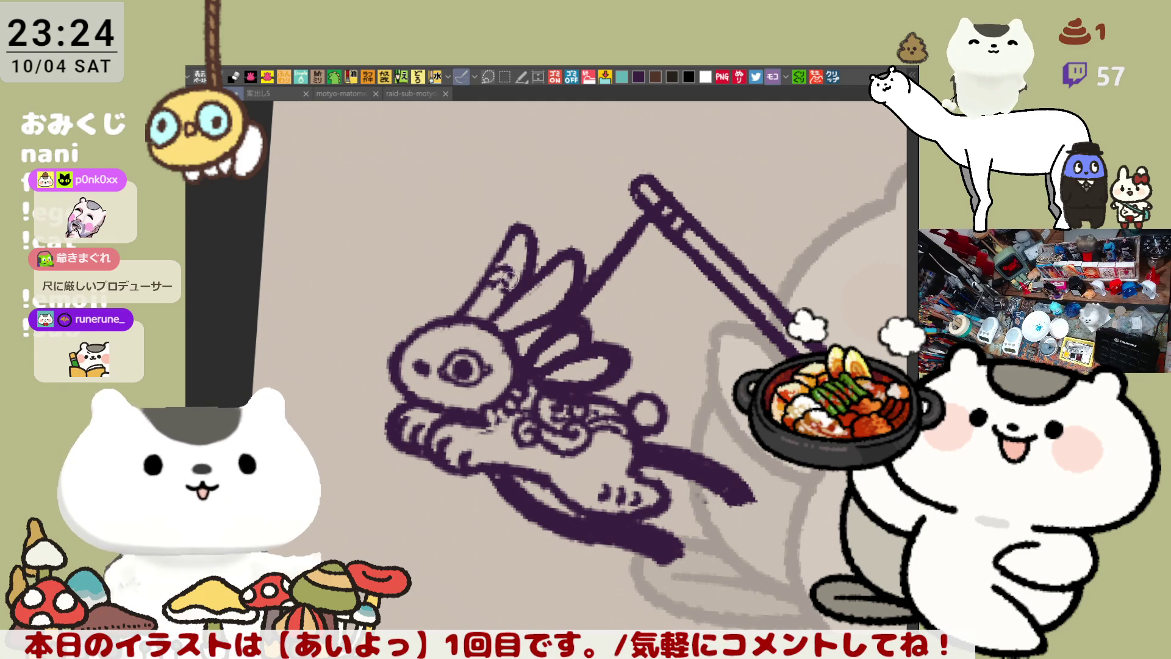
scroll(556, 340, "down", 2)
scroll(641, 342, "right", 4)
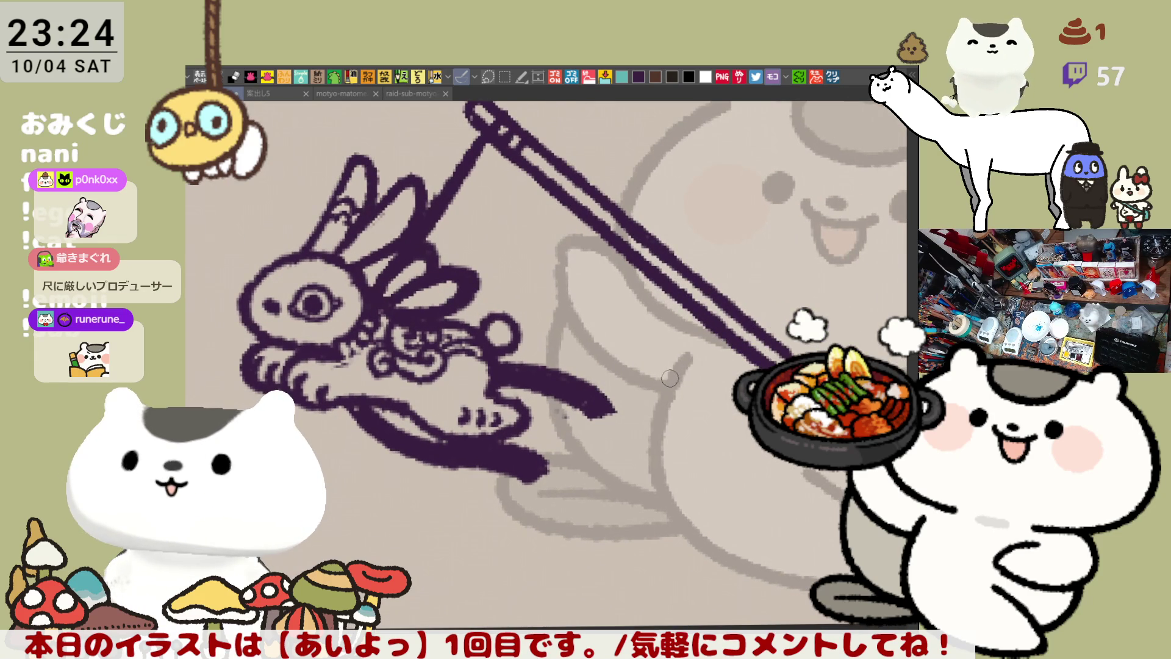
scroll(670, 378, "up", 1)
scroll(674, 384, "left", 1)
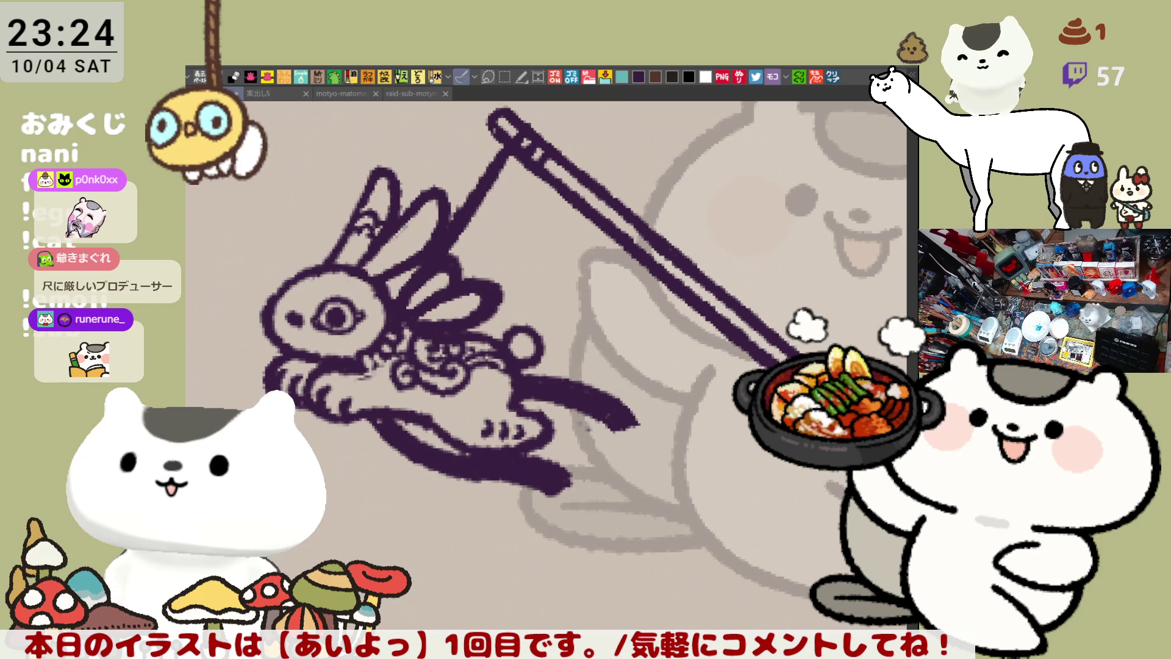
Fade the rabbit lineart layer into a translucent guide
key("ctrl+shift+h")
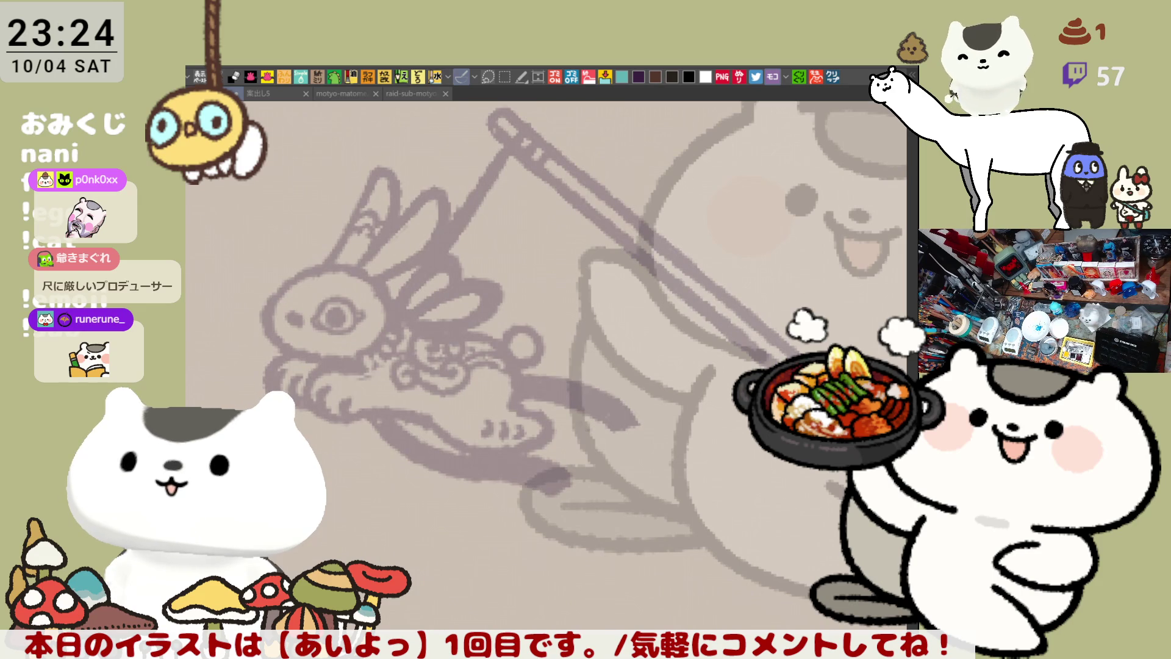
scroll(551, 396, "up", 1)
scroll(551, 396, "left", 2)
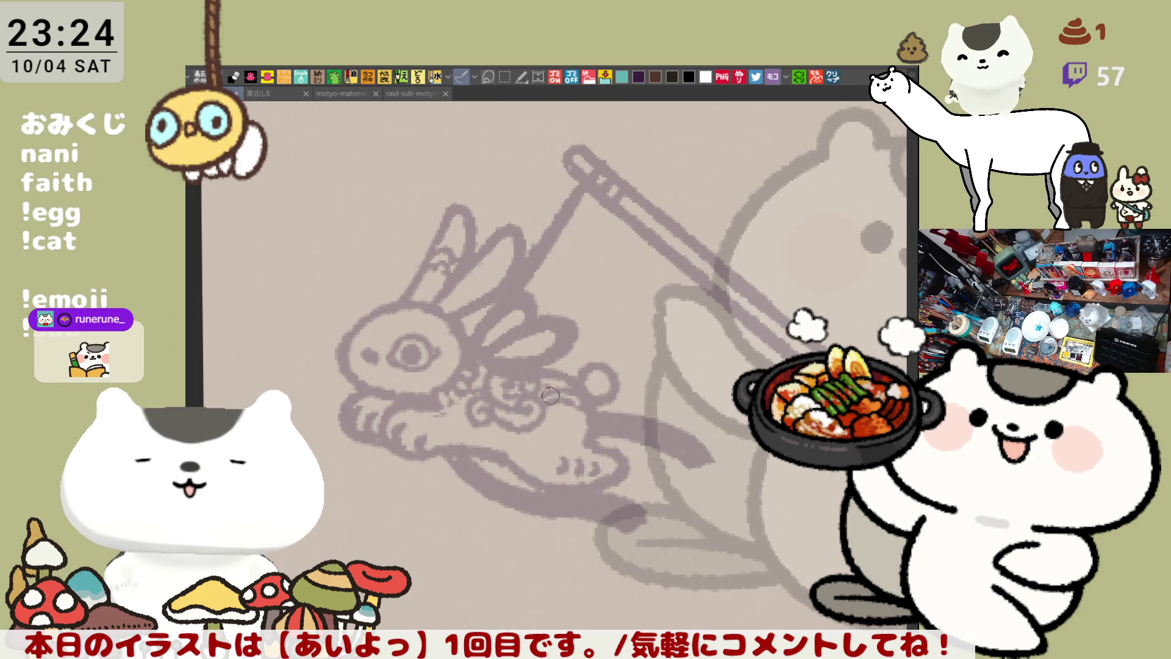
scroll(551, 395, "up", 1)
scroll(551, 395, "up", 1)
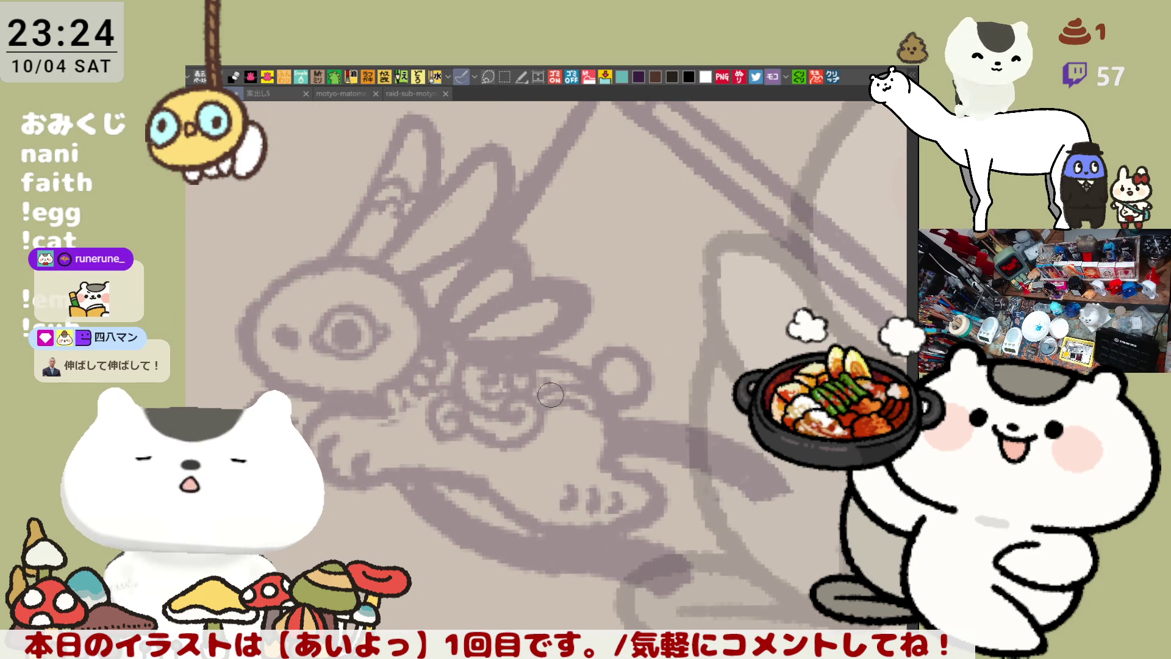
scroll(551, 395, "up", 2)
scroll(551, 395, "left", 1)
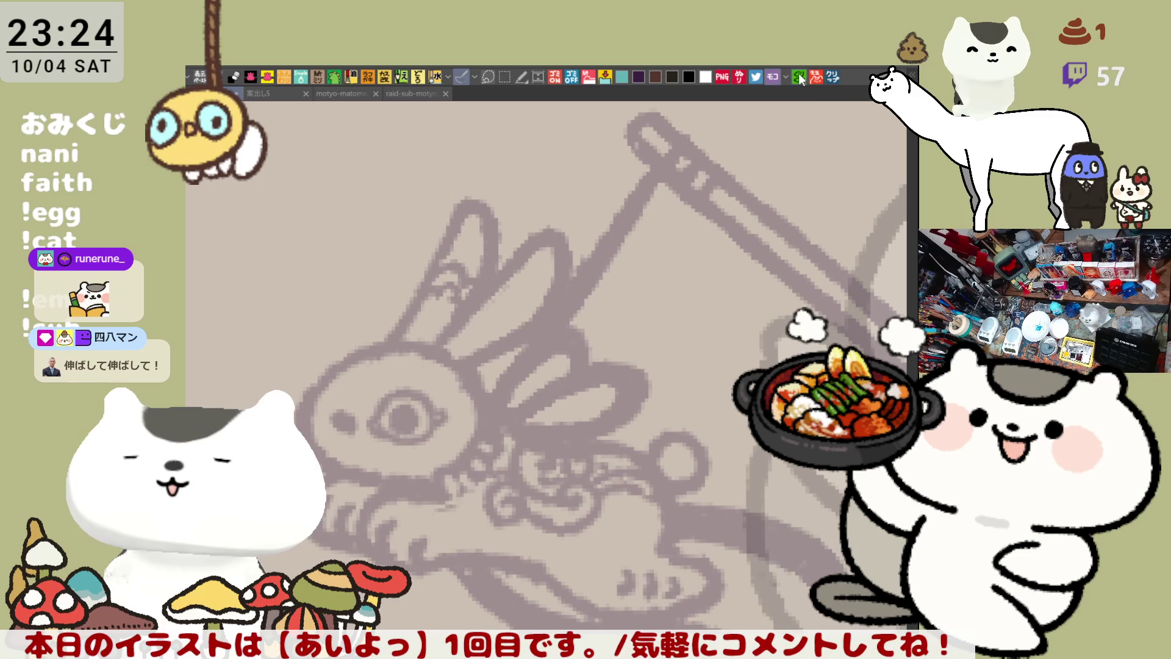
Trace the first ear's top, right side and long left side in bold black
left_click_drag(467, 200, 497, 227)
key("ctrl+z")
left_click_drag(464, 183, 500, 268)
key("ctrl+z")
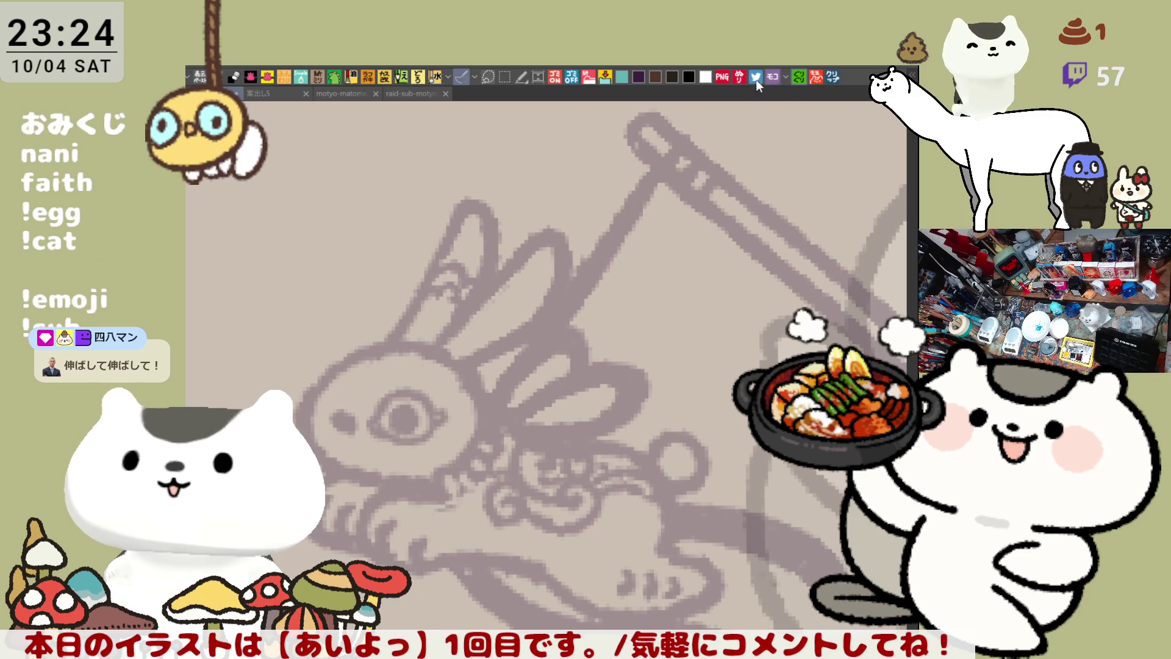
mouse_move(458, 213)
left_mouse_down()
mouse_move(485, 205)
mouse_move(493, 261)
left_mouse_up()
key("ctrl+z")
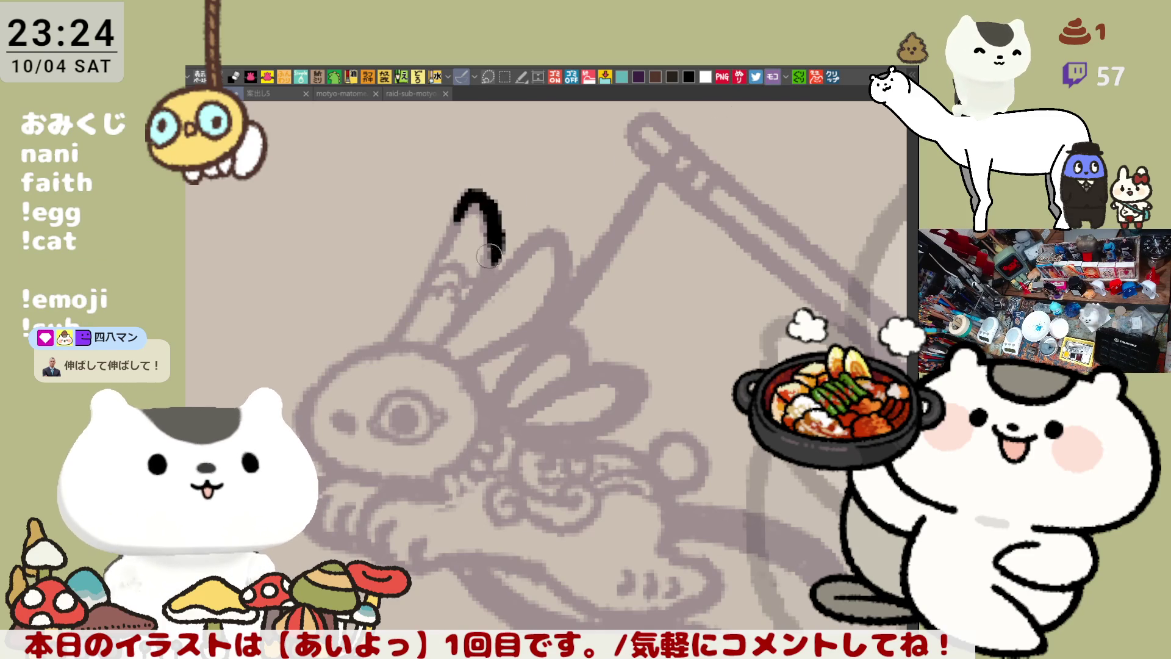
key("ctrl+z")
left_click_drag(462, 209, 491, 261)
key("ctrl+z")
mouse_move(437, 230)
left_mouse_down()
mouse_move(494, 229)
mouse_move(493, 261)
left_mouse_up()
mouse_move(482, 186)
left_mouse_down()
mouse_move(427, 299)
mouse_move(435, 269)
mouse_move(390, 329)
left_mouse_up()
key("ctrl+z")
key("ctrl+z")
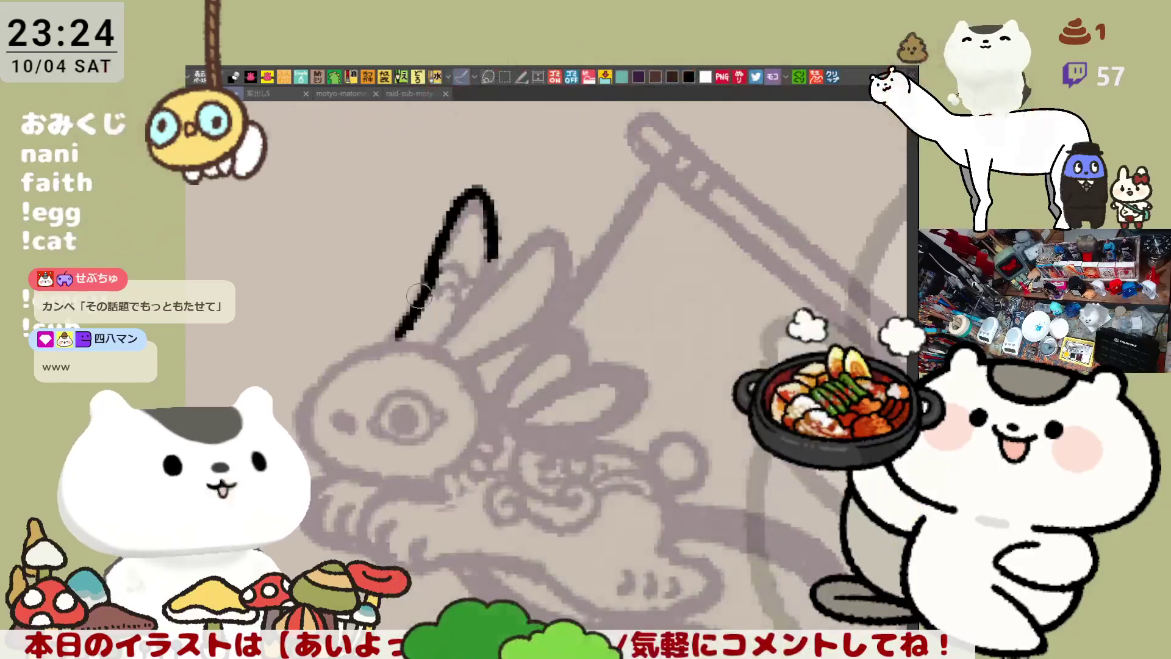
key("ctrl+z")
left_click_drag(438, 267, 391, 342)
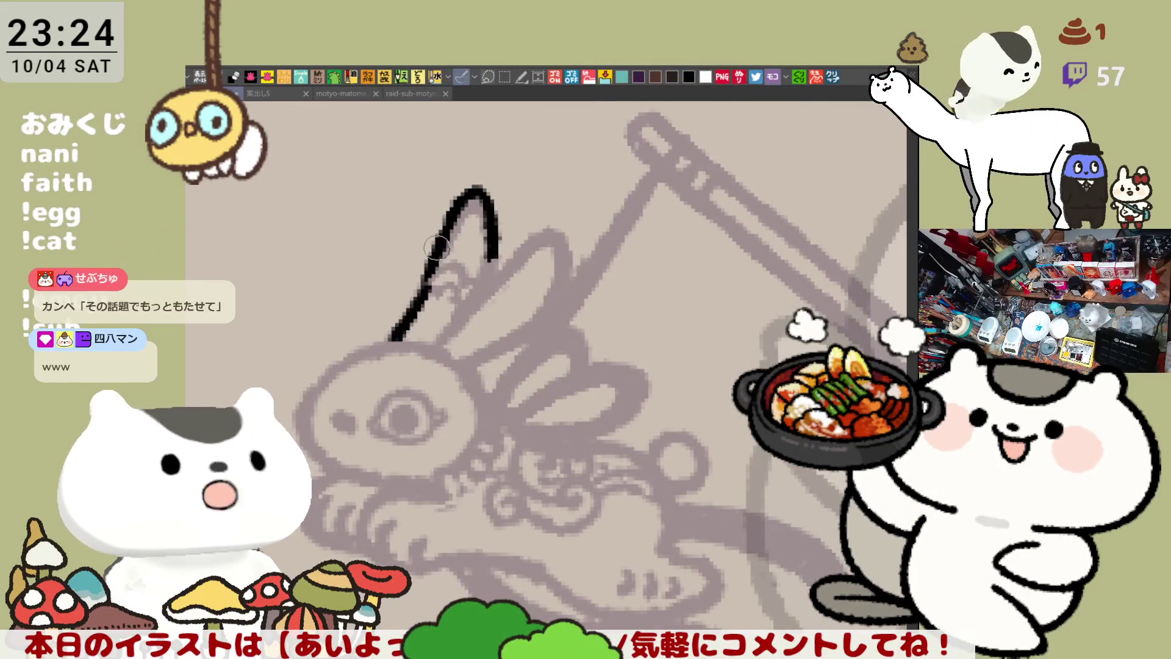
mouse_move(415, 299)
left_mouse_down()
mouse_move(450, 245)
mouse_move(481, 293)
mouse_move(441, 340)
left_mouse_up()
key("ctrl+z")
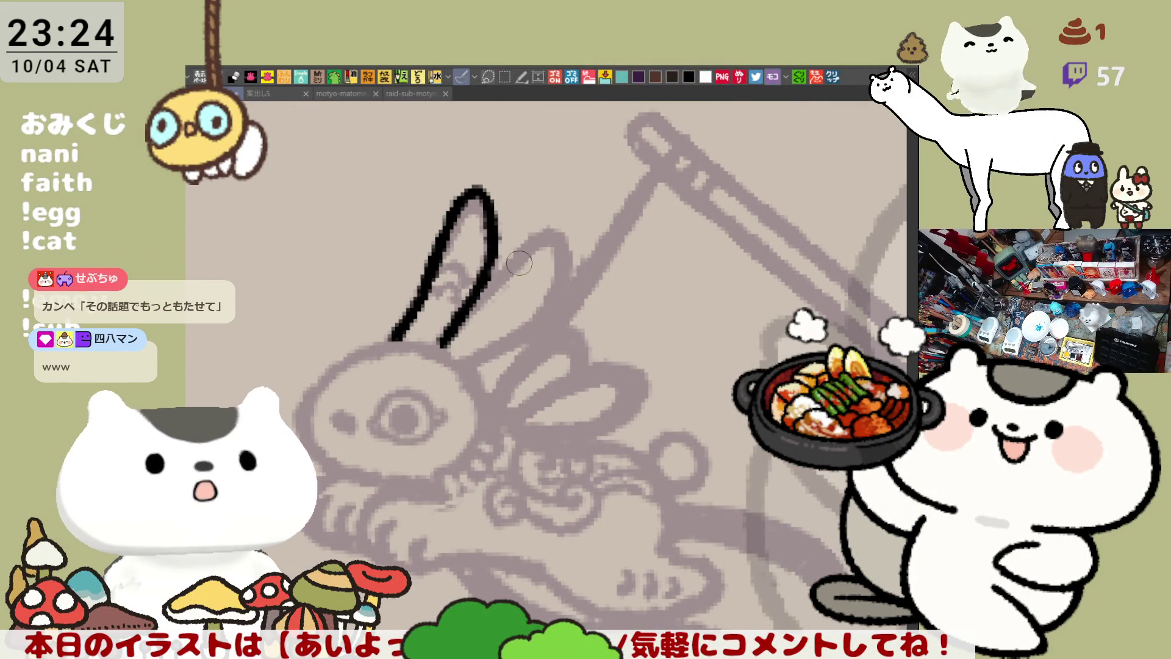
Draw the second ear's diagonal edge, top and right edge, retrying strokes as needed
left_click_drag(487, 279, 557, 223)
key("ctrl+z")
left_click_drag(479, 284, 576, 206)
key("ctrl+z")
left_click_drag(482, 281, 574, 216)
key("ctrl+z")
mouse_move(482, 282)
left_mouse_down()
mouse_move(530, 237)
mouse_move(562, 230)
left_mouse_up()
key("ctrl+z")
mouse_move(482, 281)
left_mouse_down()
mouse_move(582, 205)
mouse_move(550, 296)
left_mouse_up()
key("ctrl+z")
left_click_drag(581, 206, 546, 299)
key("ctrl+z")
left_click_drag(581, 205, 546, 299)
key("ctrl+z")
key("h")
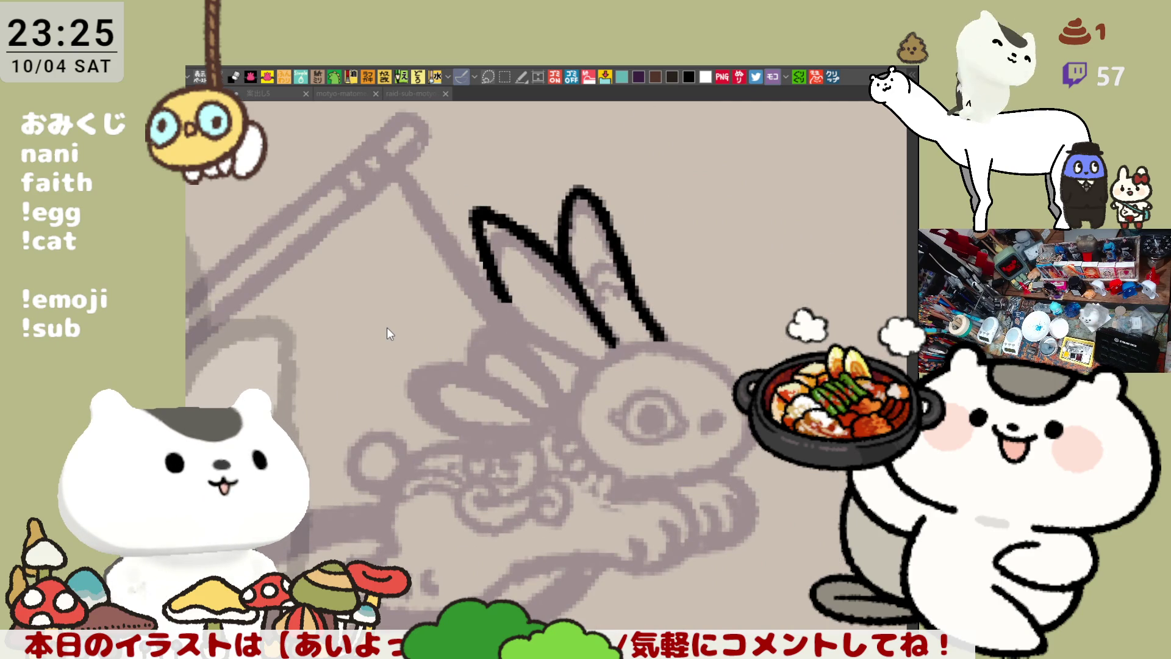
Close the bottom of the left ear and add an inner-ear line toward the ear base
left_click_drag(516, 305, 606, 361)
key("ctrl+z")
mouse_move(497, 284)
left_mouse_down()
mouse_move(530, 324)
mouse_move(607, 366)
left_mouse_up()
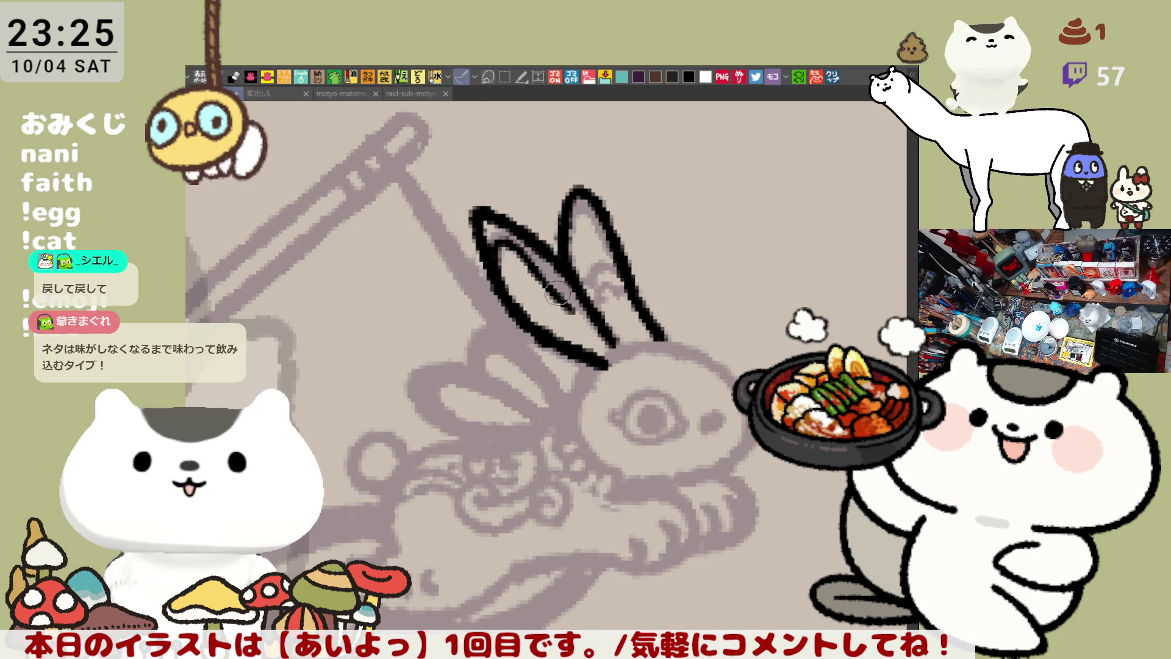
left_click_drag(491, 258, 594, 336)
key("ctrl+z")
left_click_drag(485, 241, 556, 297)
key("ctrl+z")
mouse_move(482, 238)
left_mouse_down()
mouse_move(558, 297)
mouse_move(610, 366)
left_mouse_up()
key("ctrl+z")
left_click_drag(544, 292, 609, 366)
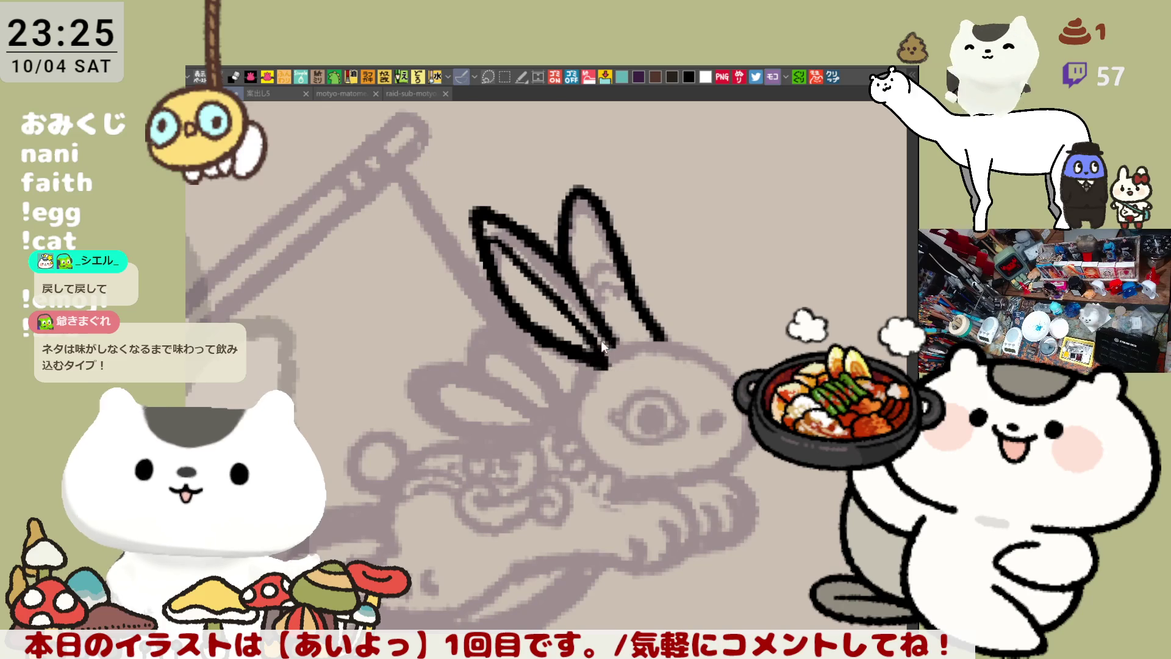
With the canvas flipped horizontally, ink the line from the ear base toward the eye
key("h")
mouse_move(456, 402)
left_mouse_down()
mouse_move(602, 351)
mouse_move(623, 326)
left_mouse_up()
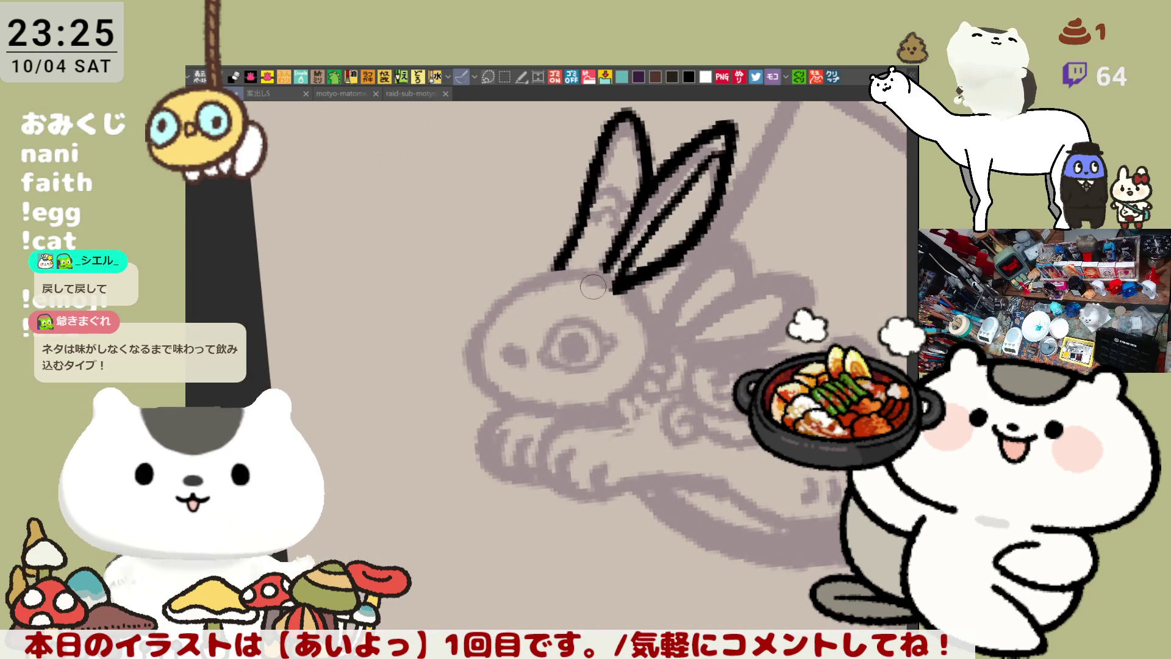
left_click_drag(573, 272, 637, 302)
key("ctrl+z")
key("ctrl+z")
left_click_drag(573, 272, 634, 295)
key("ctrl+z")
left_click_drag(573, 272, 640, 307)
key("ctrl+z")
key("ctrl+z")
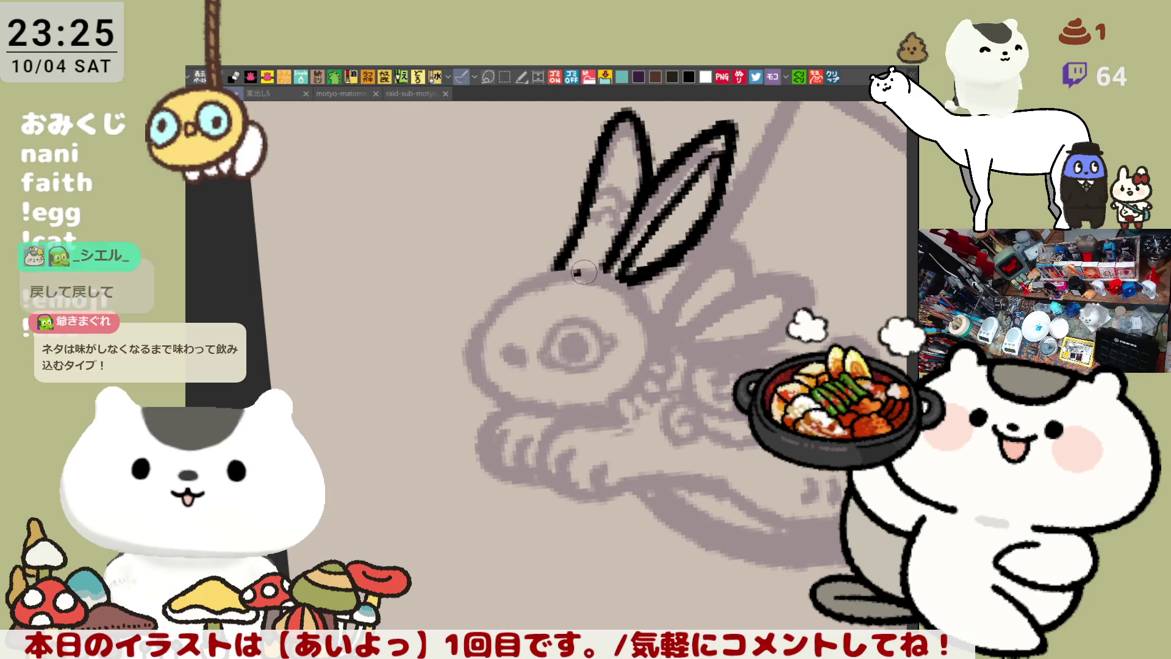
left_click_drag(573, 272, 641, 305)
key("ctrl+z")
mouse_move(616, 259)
left_mouse_down()
mouse_move(596, 272)
mouse_move(652, 353)
left_mouse_up()
key("ctrl+z")
Extend the back-of-head line down past the eye toward the neck
left_click_drag(637, 302, 652, 354)
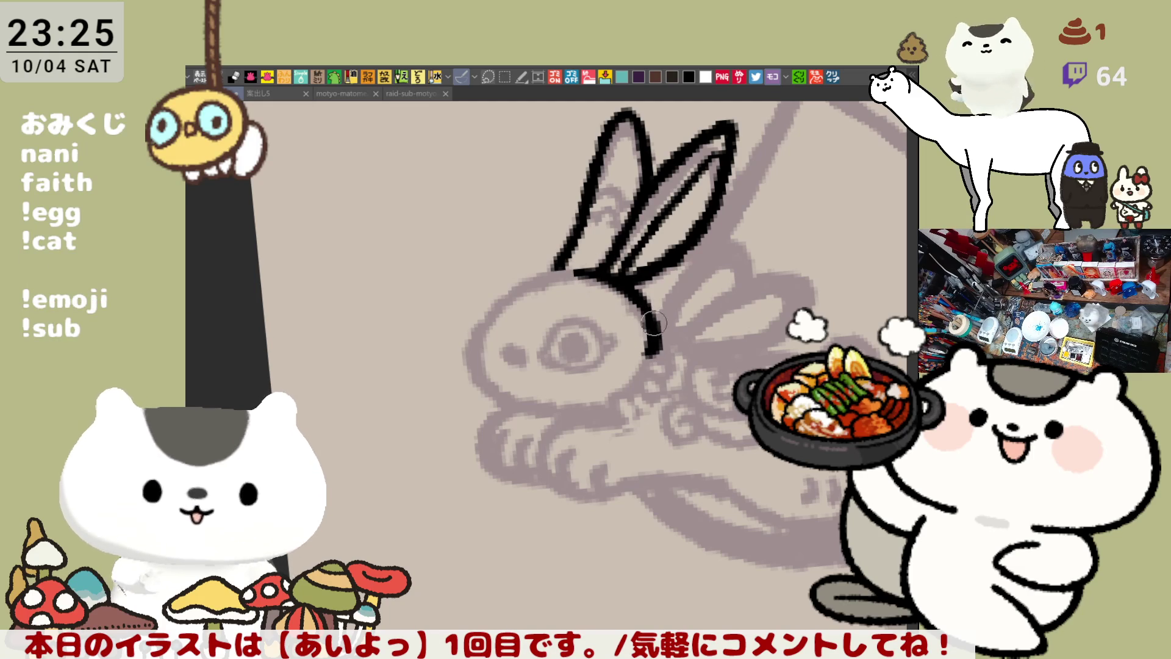
key("ctrl+z")
left_click_drag(638, 300, 657, 351)
key("ctrl+z")
left_click_drag(638, 300, 651, 365)
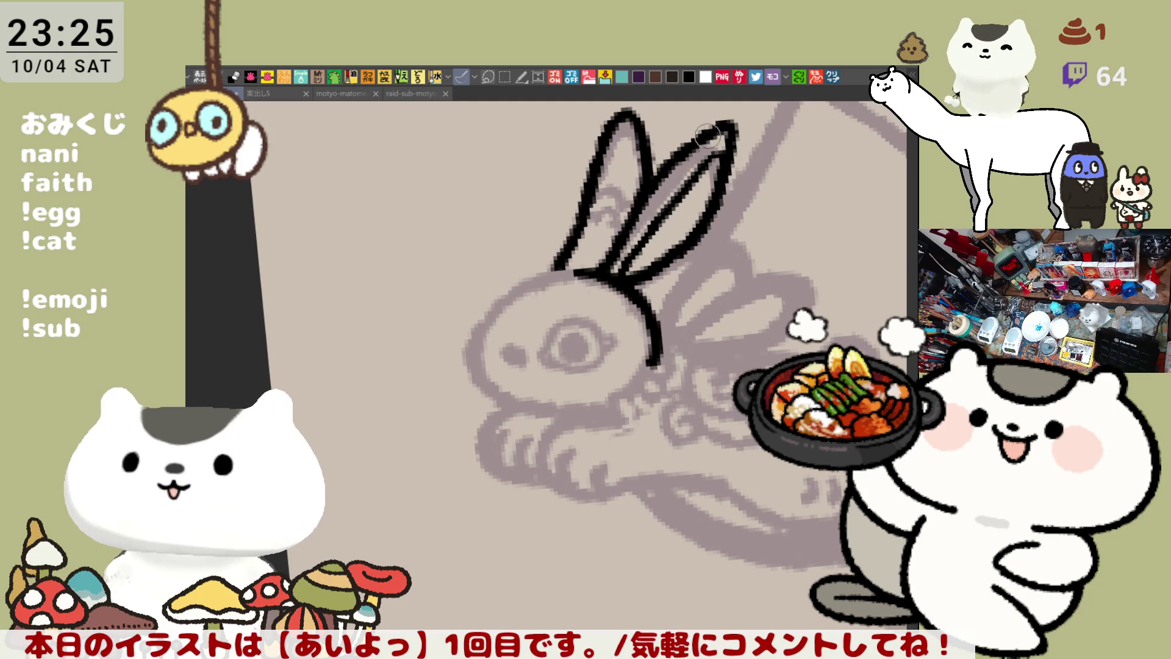
scroll(650, 239, "up", 2)
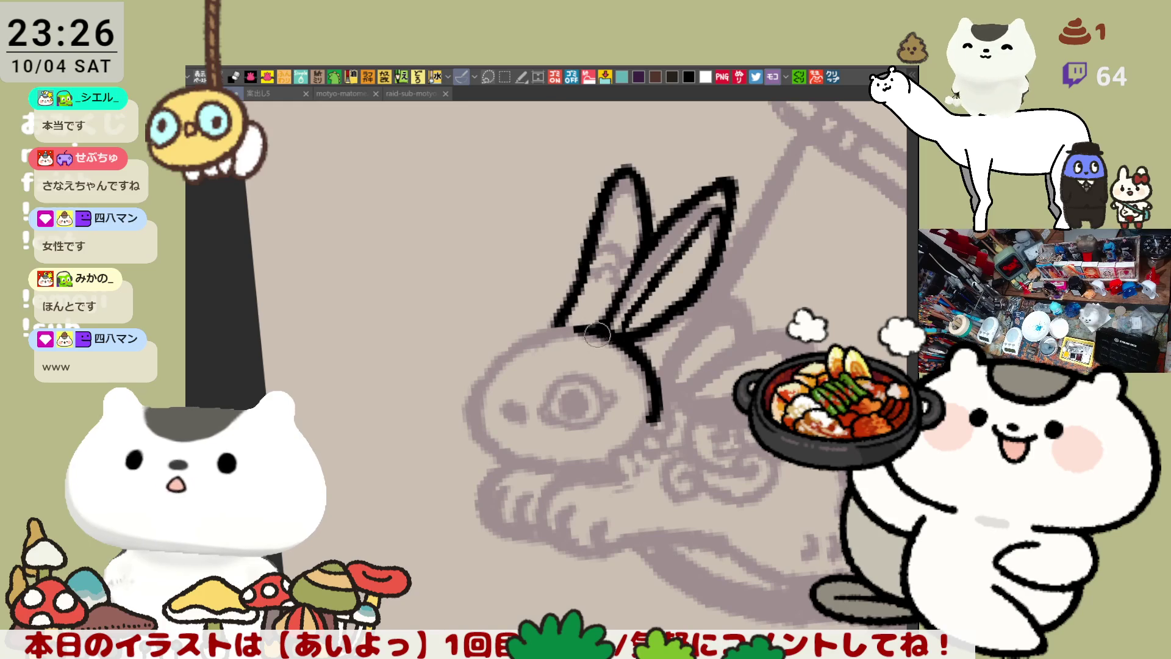
Redraw the lower left ear outline down to its base
key("ctrl+z")
left_click_drag(586, 252, 572, 330)
left_click_drag(596, 214, 550, 336)
key("ctrl+z")
key("ctrl+z")
key("ctrl+z")
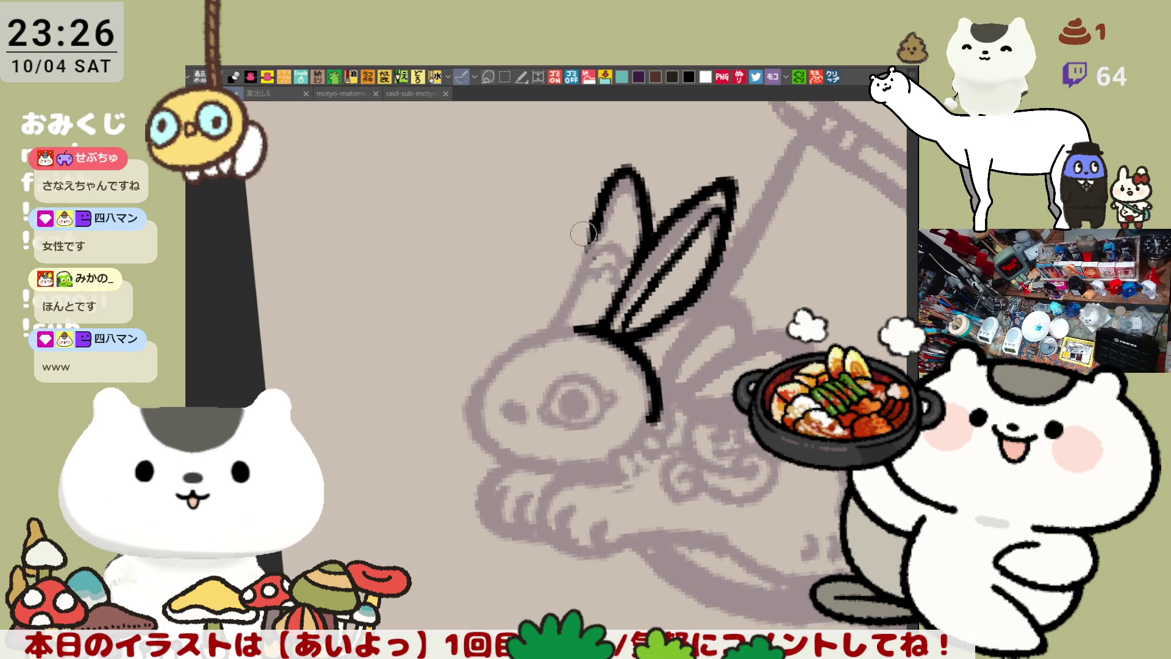
left_click_drag(580, 271, 571, 298)
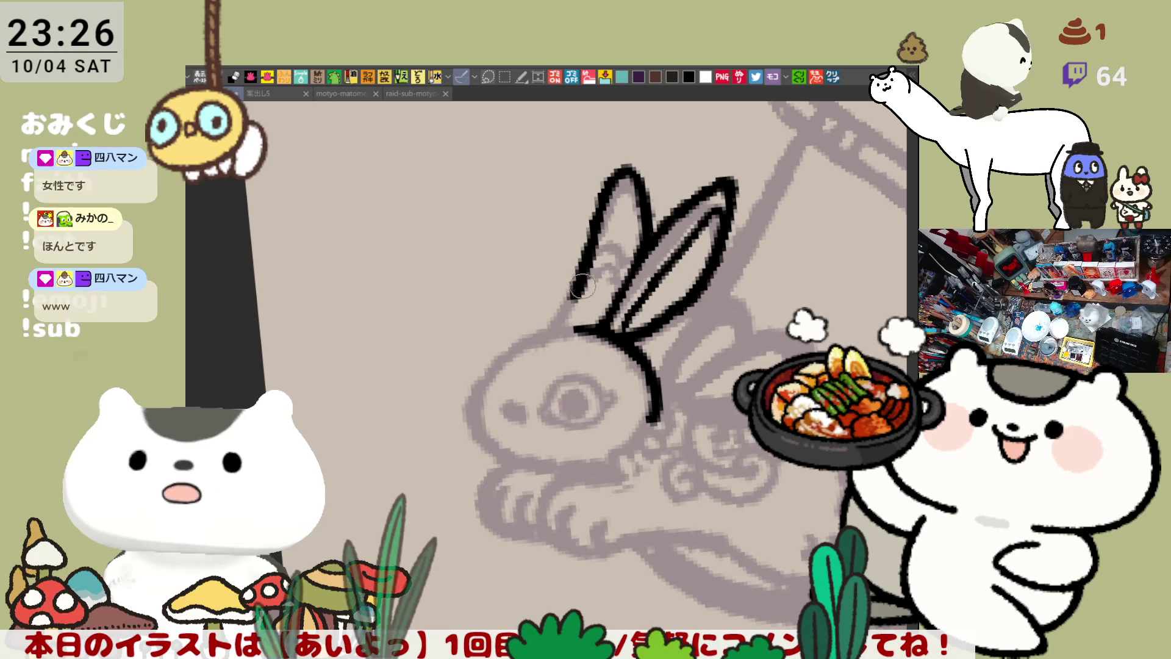
left_click_drag(584, 268, 554, 335)
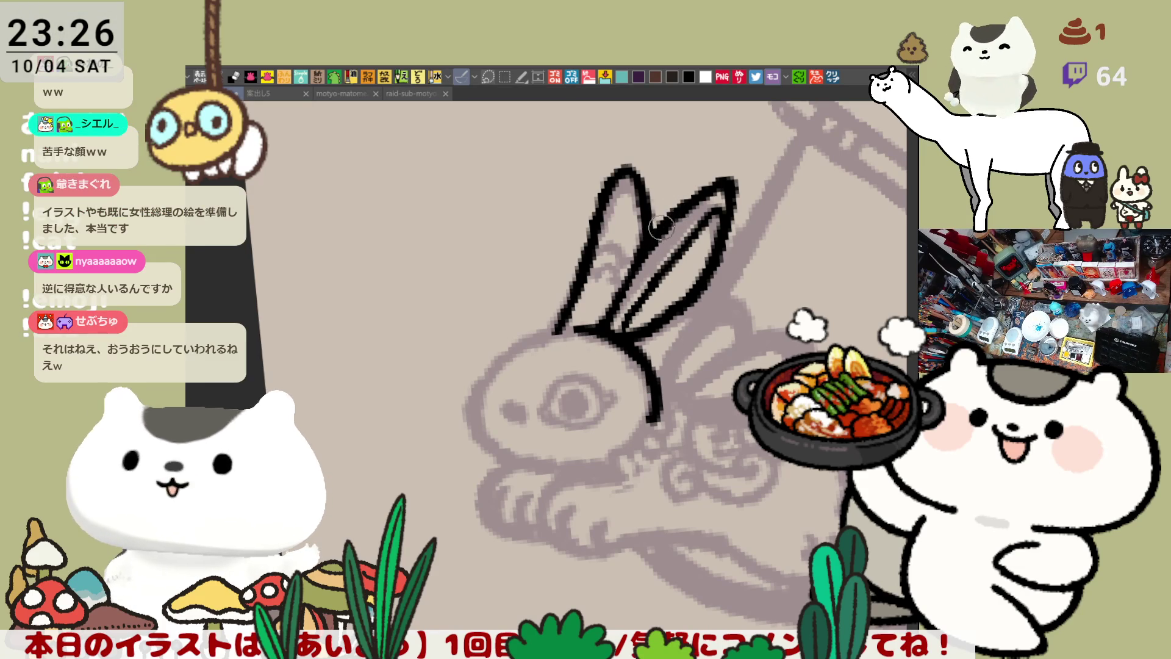
Ink the forehead and front of the head, curving around and under the nose
scroll(654, 291, "down", 2)
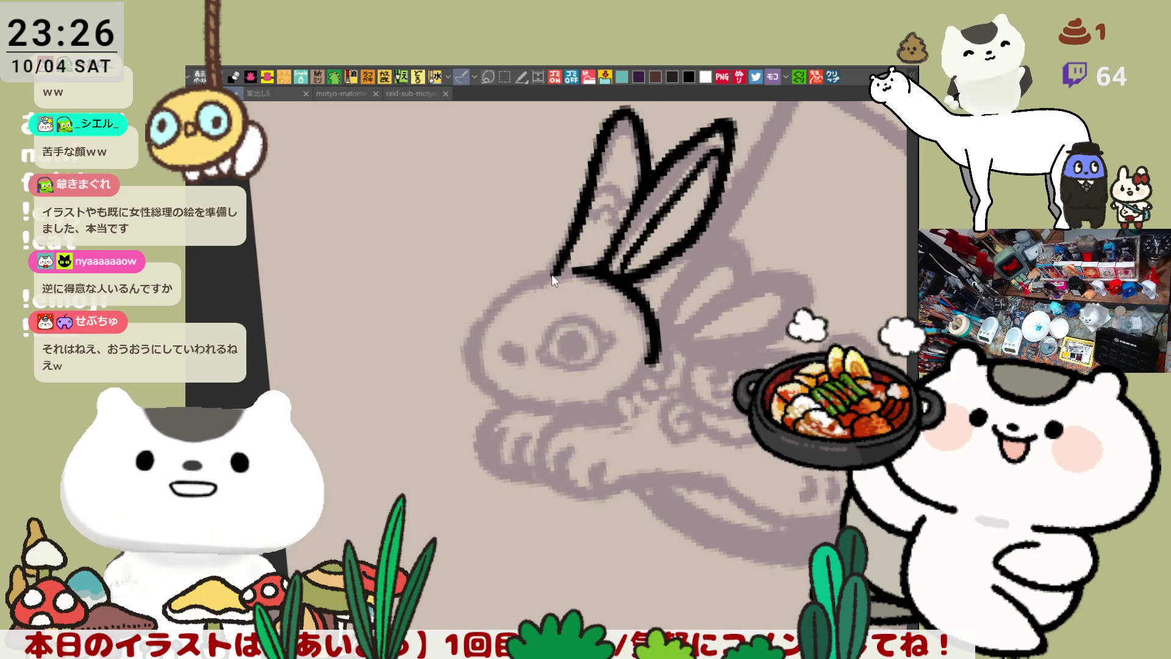
mouse_move(536, 273)
left_mouse_down()
mouse_move(570, 268)
mouse_move(497, 308)
mouse_move(479, 335)
left_mouse_up()
key("ctrl+z")
mouse_move(518, 282)
left_mouse_down()
mouse_move(473, 346)
mouse_move(497, 308)
mouse_move(476, 345)
mouse_move(515, 345)
left_mouse_up()
key("ctrl+z")
key("ctrl+z")
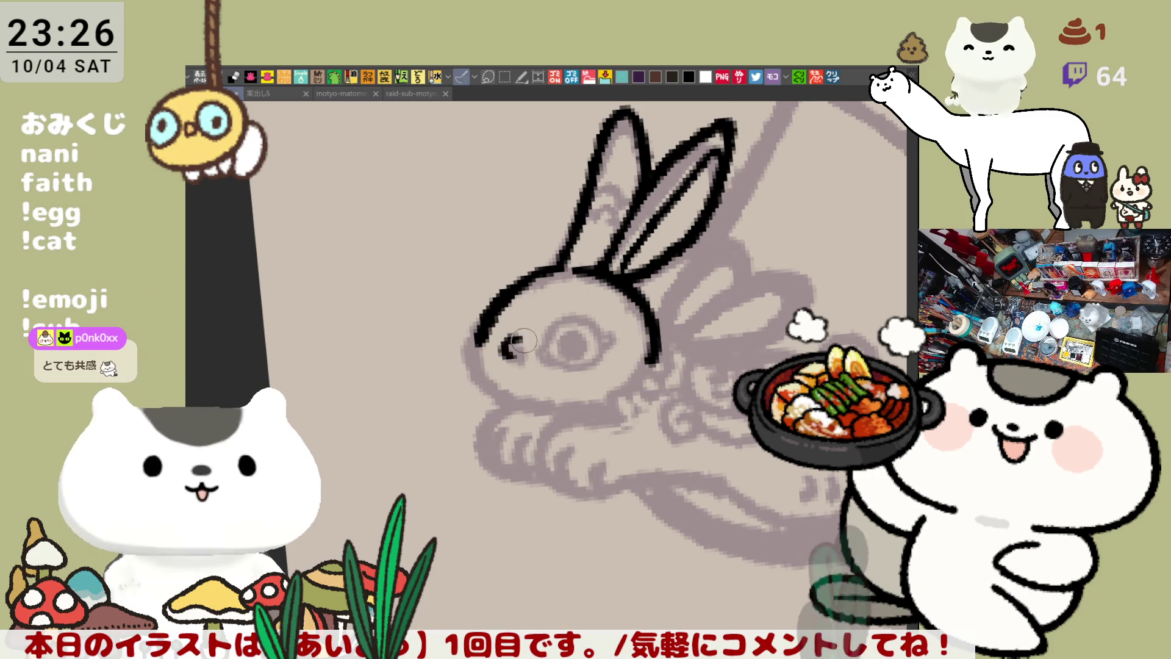
left_click_drag(480, 326, 469, 366)
key("ctrl+z")
mouse_move(482, 323)
left_mouse_down()
mouse_move(470, 366)
mouse_move(512, 400)
left_mouse_up()
key("ctrl+z")
mouse_move(482, 320)
left_mouse_down()
mouse_move(470, 366)
mouse_move(512, 399)
left_mouse_up()
key("ctrl+z")
left_click_drag(482, 314, 495, 383)
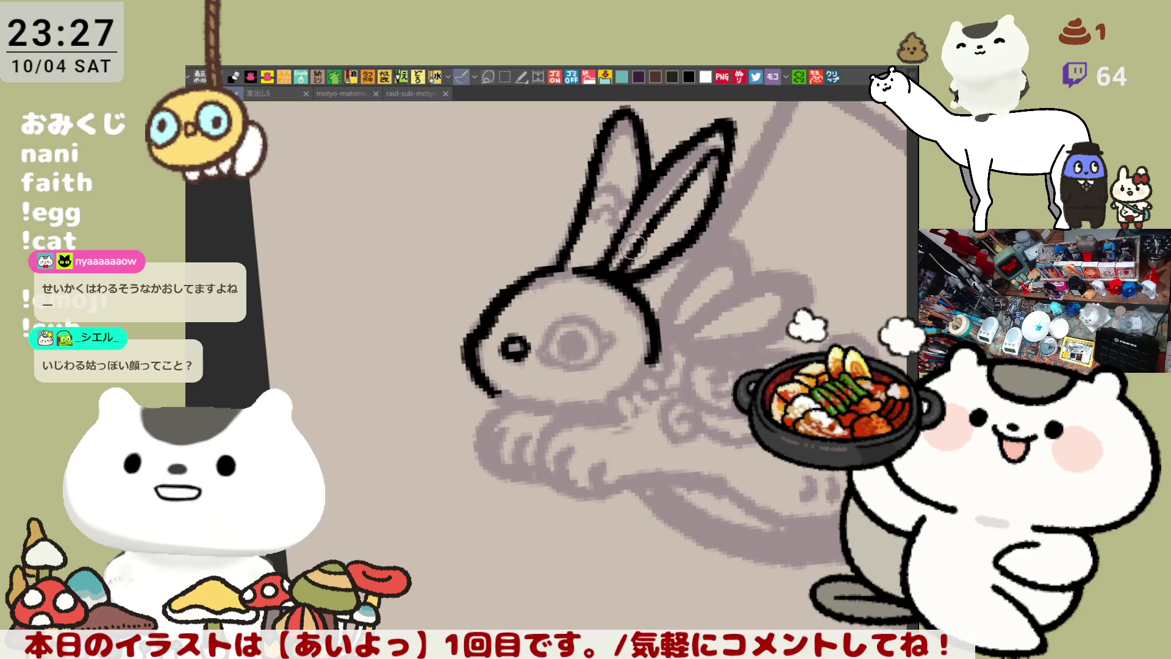
Ink the rabbit's upper eyelid arc with a small hook at its end
left_click_drag(631, 277, 610, 247)
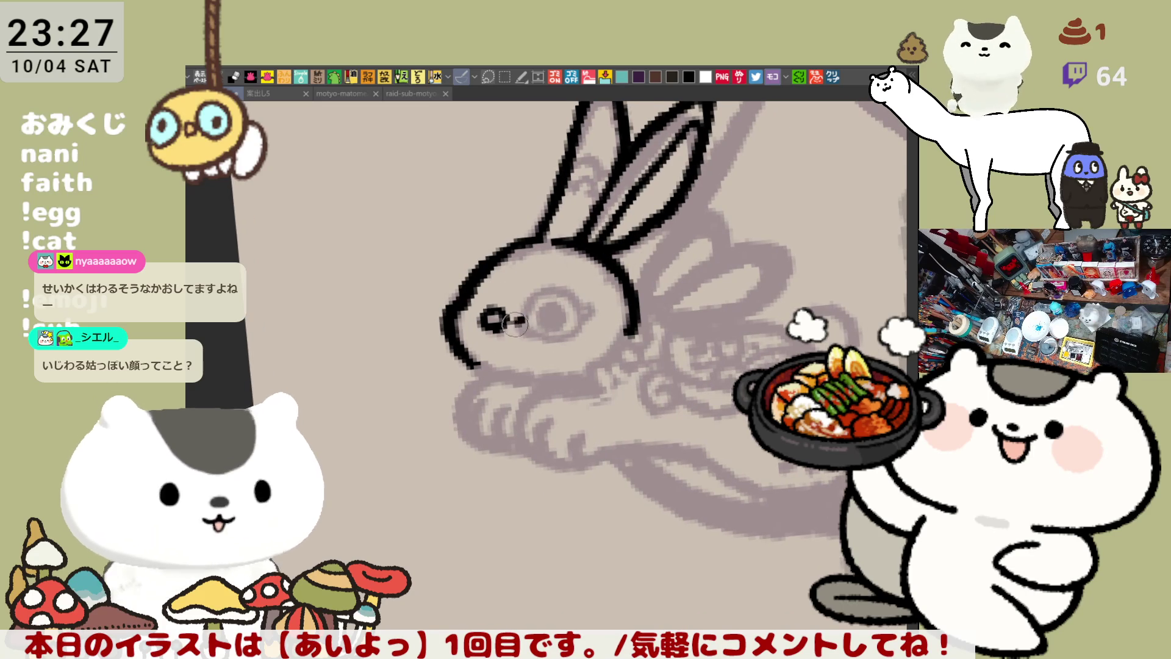
mouse_move(516, 318)
left_mouse_down()
mouse_move(579, 300)
mouse_move(534, 298)
mouse_move(568, 299)
mouse_move(549, 288)
mouse_move(579, 300)
mouse_move(538, 289)
mouse_move(570, 291)
left_mouse_up()
key("ctrl+z")
key("ctrl+z")
key("ctrl+z")
key("ctrl+z")
left_click_drag(521, 328, 579, 303)
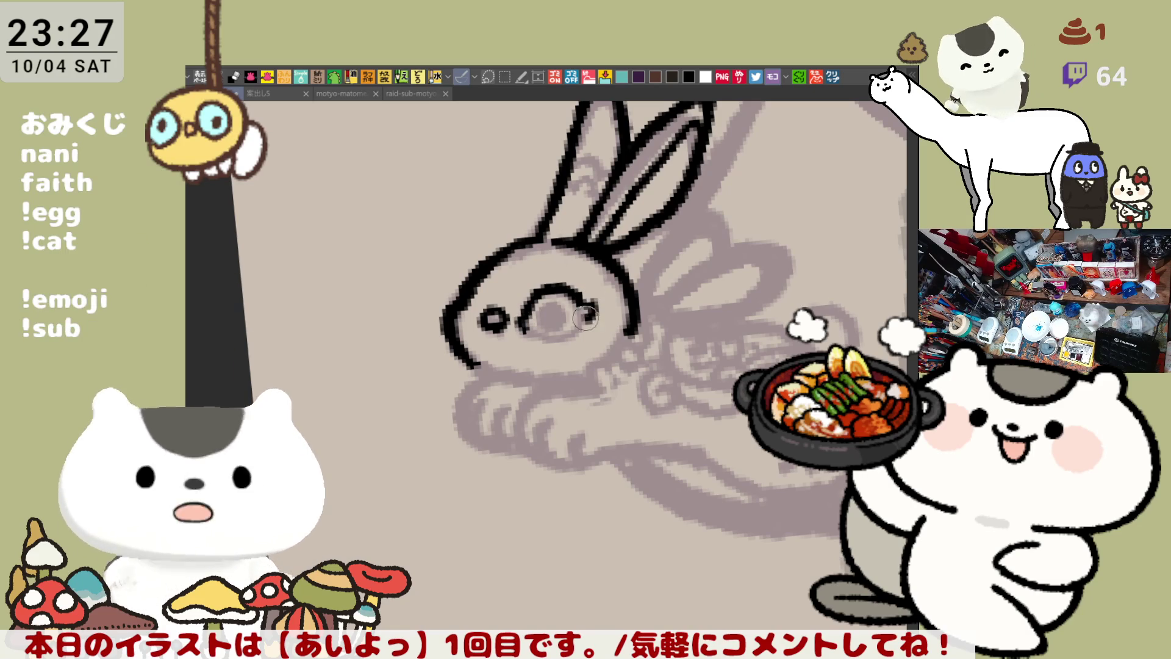
left_click_drag(584, 305, 581, 316)
key("ctrl+z")
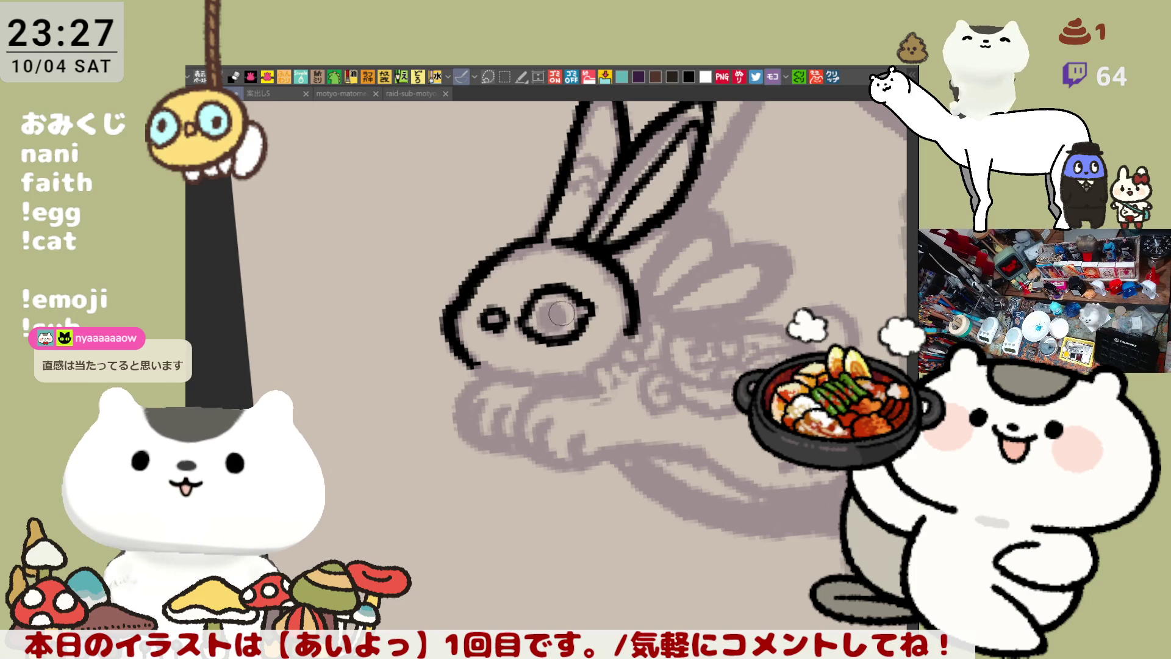
Ink the chin curve under the head, retrying until it reaches its final length
left_click_drag(485, 362, 530, 383)
key("ctrl+z")
left_click_drag(448, 334, 535, 383)
key("ctrl+z")
left_click_drag(458, 335, 558, 384)
key("ctrl+z")
left_click_drag(448, 333, 538, 378)
key("ctrl+z")
mouse_move(448, 332)
left_mouse_down()
mouse_move(552, 383)
mouse_move(491, 379)
mouse_move(536, 381)
mouse_move(481, 373)
mouse_move(558, 384)
left_mouse_up()
key("ctrl+z")
key("ctrl+z")
Ink the front paw curve below the chin
key("ctrl+z")
mouse_move(448, 332)
left_mouse_down()
mouse_move(538, 381)
mouse_move(497, 448)
left_mouse_up()
key("ctrl+z")
left_click_drag(475, 378, 497, 449)
key("ctrl+z")
mouse_move(479, 363)
left_mouse_down()
mouse_move(488, 448)
mouse_move(525, 448)
left_mouse_up()
Add the second paw stroke below the chin and extend the outline rightward along the belly
key("ctrl+z")
left_click_drag(482, 366, 518, 448)
key("ctrl+z")
left_click_drag(482, 379, 521, 447)
left_click_drag(539, 398, 576, 472)
key("ctrl+z")
left_click_drag(536, 384, 578, 476)
key("ctrl+z")
left_click_drag(543, 393, 578, 475)
key("ctrl+z")
left_click_drag(541, 392, 571, 474)
key("ctrl+z")
left_click_drag(539, 394, 570, 473)
key("ctrl+z")
mouse_move(540, 398)
left_mouse_down()
mouse_move(576, 473)
mouse_move(631, 440)
left_mouse_up()
key("ctrl+z")
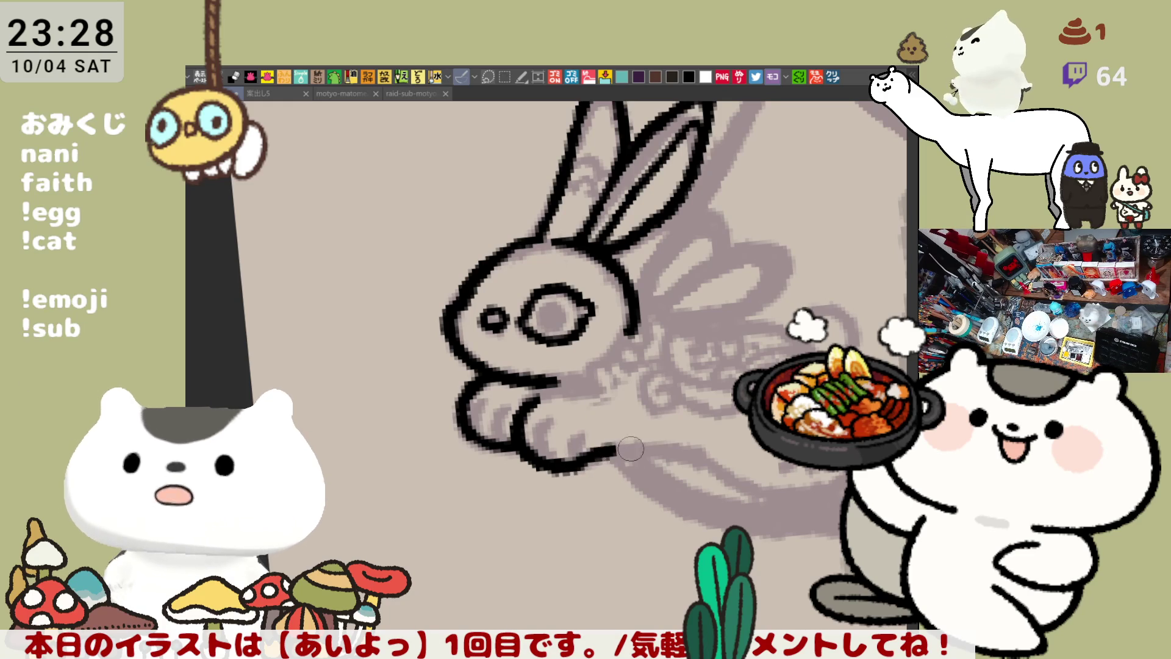
Extend the paw's bottom line rightward toward the hind foot, retrying until it fits
left_click_drag(608, 445, 693, 451)
key("ctrl+z")
left_click_drag(613, 450, 695, 454)
key("ctrl+z")
key("ctrl+z")
left_click_drag(616, 450, 704, 460)
key("ctrl+z")
key("ctrl+z")
mouse_move(540, 469)
left_mouse_down()
mouse_move(591, 466)
mouse_move(616, 446)
left_mouse_up()
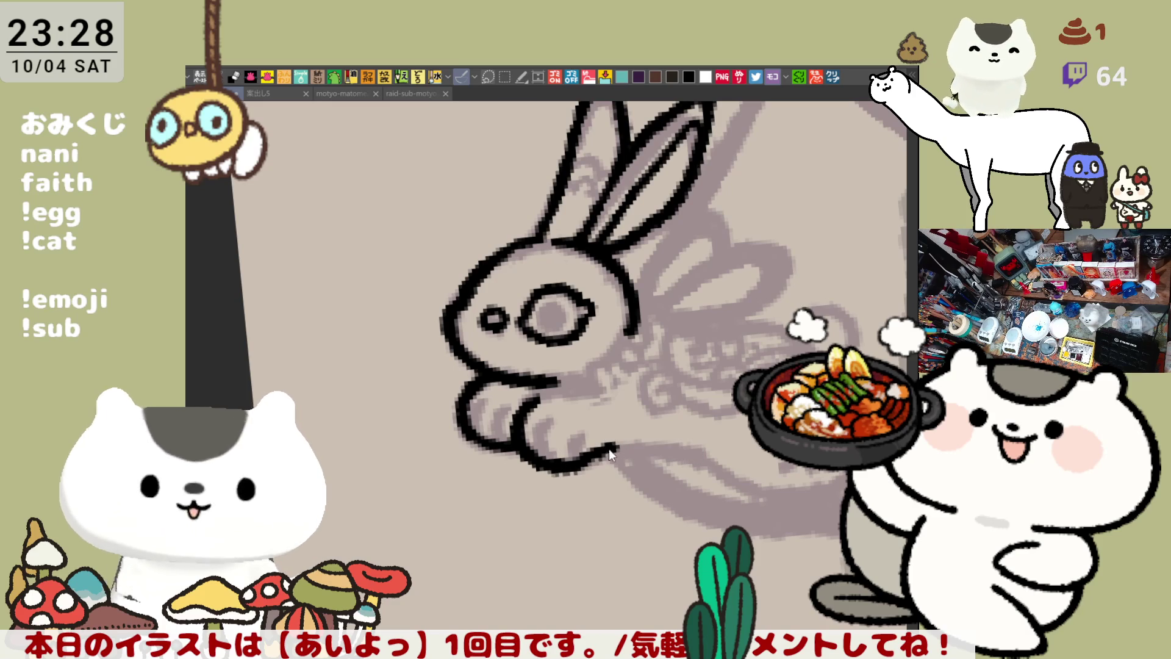
left_click_drag(540, 464, 720, 463)
key("ctrl+z")
key("ctrl+z")
key("ctrl+z")
left_click_drag(614, 449, 708, 464)
key("ctrl+z")
left_click_drag(622, 439, 711, 465)
key("ctrl+z")
mouse_move(608, 442)
left_mouse_down()
mouse_move(711, 458)
mouse_move(592, 439)
mouse_move(610, 479)
left_mouse_up()
Ink the belly line curving down-right from the paw, redoing it several times
key("ctrl+z")
left_click_drag(529, 432, 607, 476)
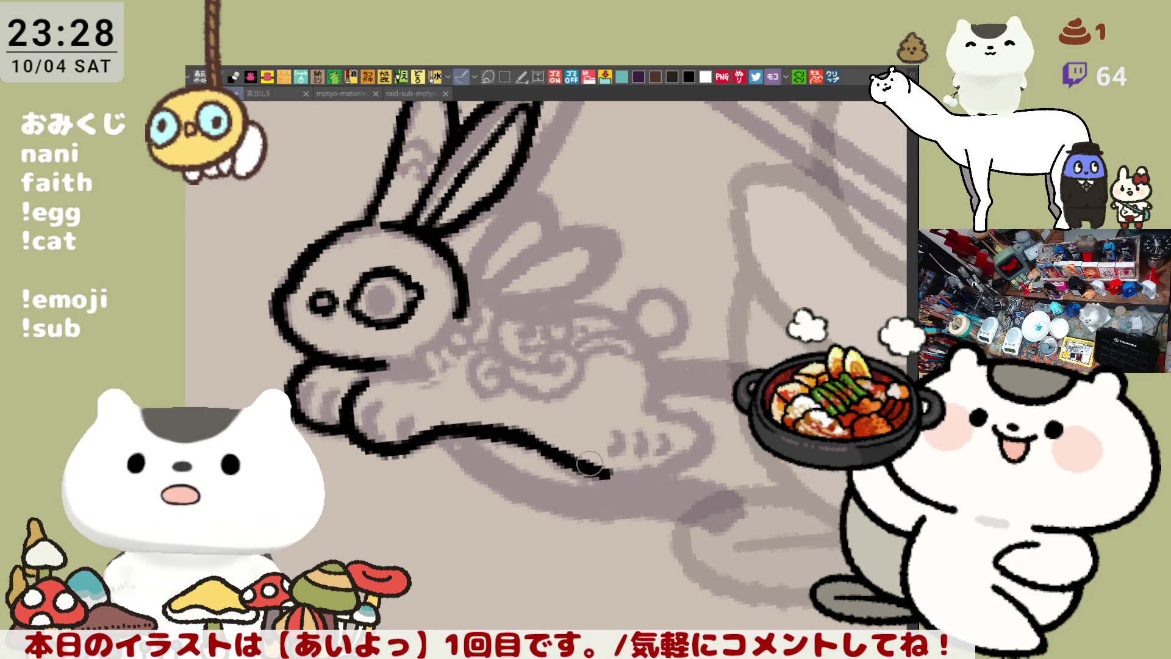
key("ctrl+z")
left_click_drag(512, 434, 628, 484)
key("ctrl+z")
key("ctrl+z")
left_click_drag(507, 420, 537, 448)
left_click_drag(537, 449, 628, 484)
key("ctrl+z")
key("ctrl+z")
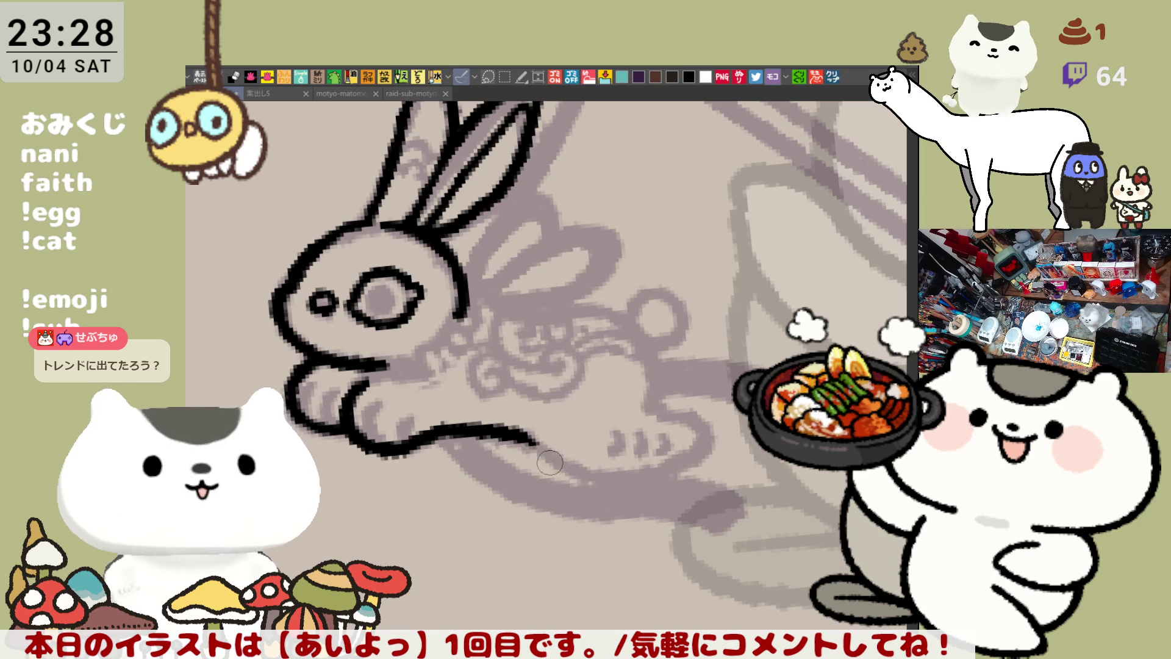
mouse_move(488, 424)
left_mouse_down()
mouse_move(560, 466)
mouse_move(640, 488)
left_mouse_up()
key("ctrl+z")
left_click_drag(552, 452, 653, 493)
key("ctrl+z")
left_click_drag(564, 465, 646, 482)
key("ctrl+z")
left_click_drag(567, 466, 644, 481)
key("ctrl+z")
mouse_move(569, 468)
left_mouse_down()
mouse_move(632, 486)
mouse_move(701, 448)
left_mouse_up()
Curve the hind-leg line up past the hind foot
key("ctrl+z")
left_click_drag(631, 486, 699, 459)
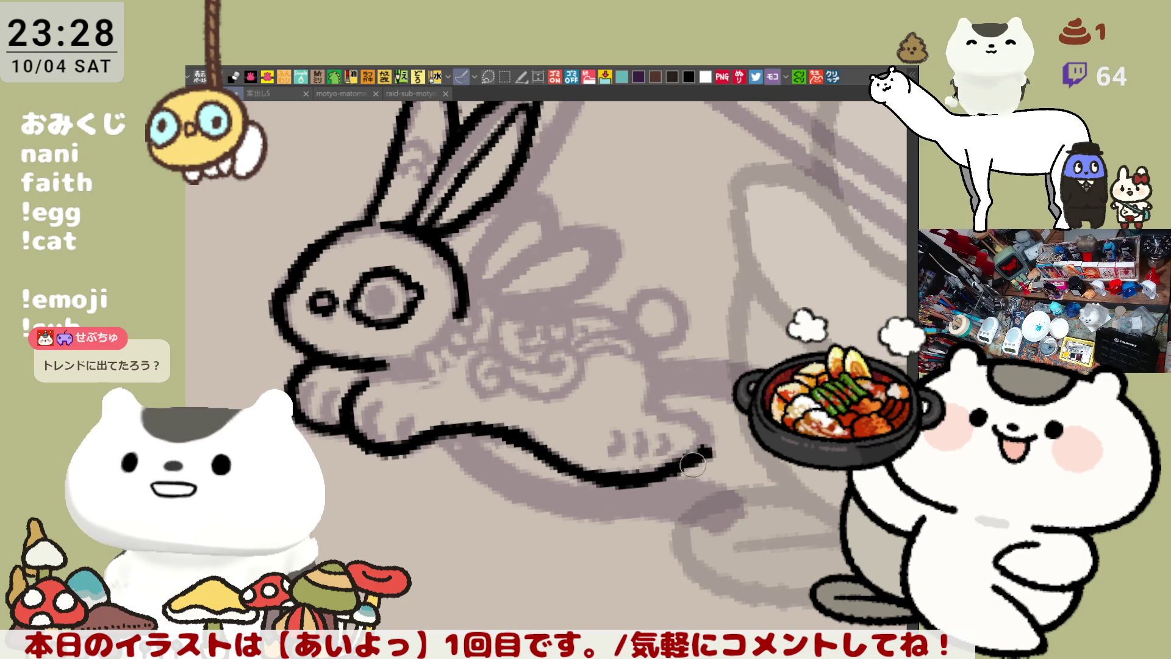
key("ctrl+z")
left_click_drag(644, 487, 700, 455)
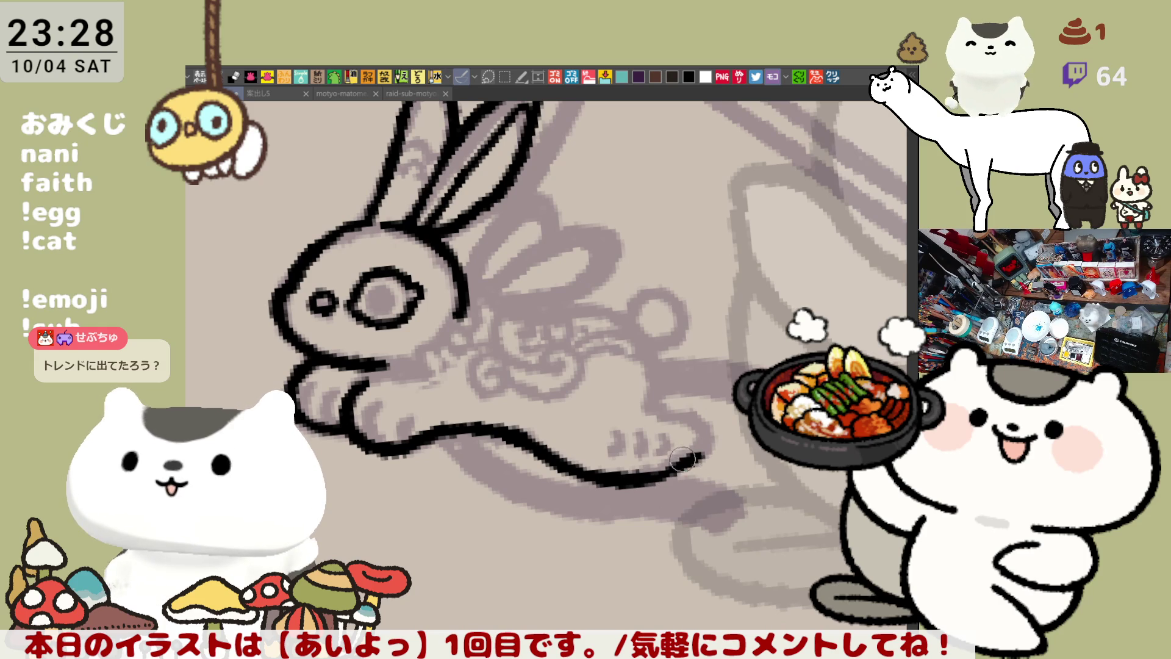
key("ctrl+z")
key("ctrl+z")
mouse_move(571, 457)
left_mouse_down()
mouse_move(610, 488)
mouse_move(636, 474)
left_mouse_up()
key("ctrl+z")
key("ctrl+z")
left_click_drag(545, 448, 664, 474)
key("ctrl+z")
left_click_drag(562, 454, 657, 475)
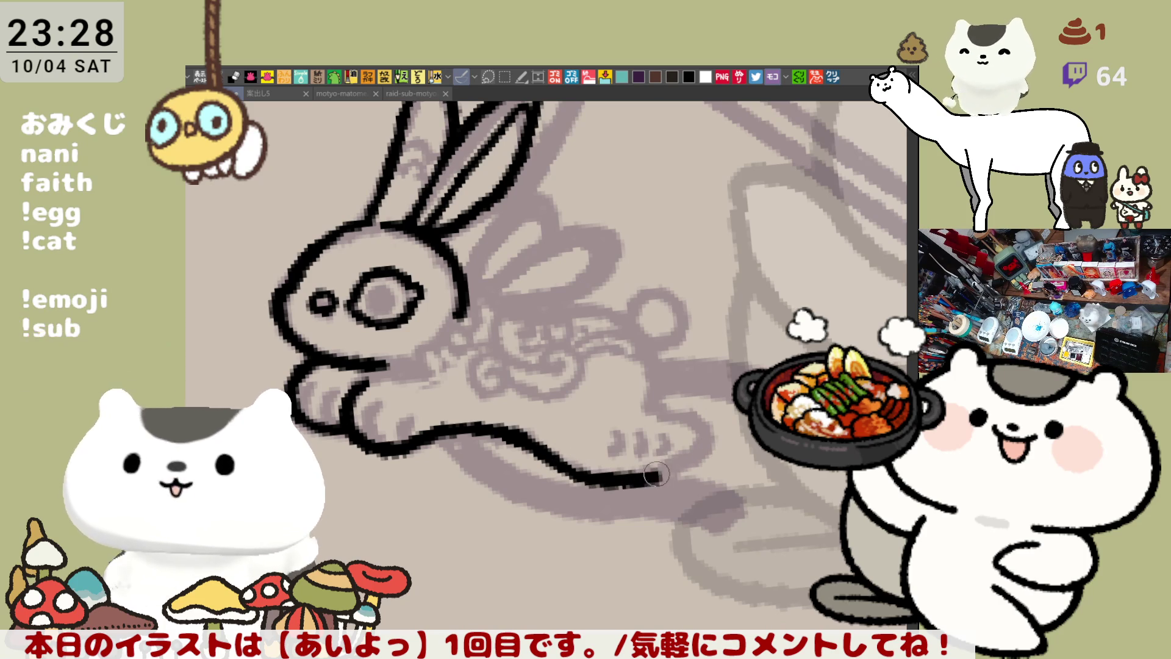
key("ctrl+z")
left_click_drag(568, 463, 662, 477)
key("ctrl+z")
mouse_move(567, 465)
left_mouse_down()
mouse_move(662, 479)
mouse_move(701, 439)
left_mouse_up()
key("ctrl+z")
key("ctrl+z")
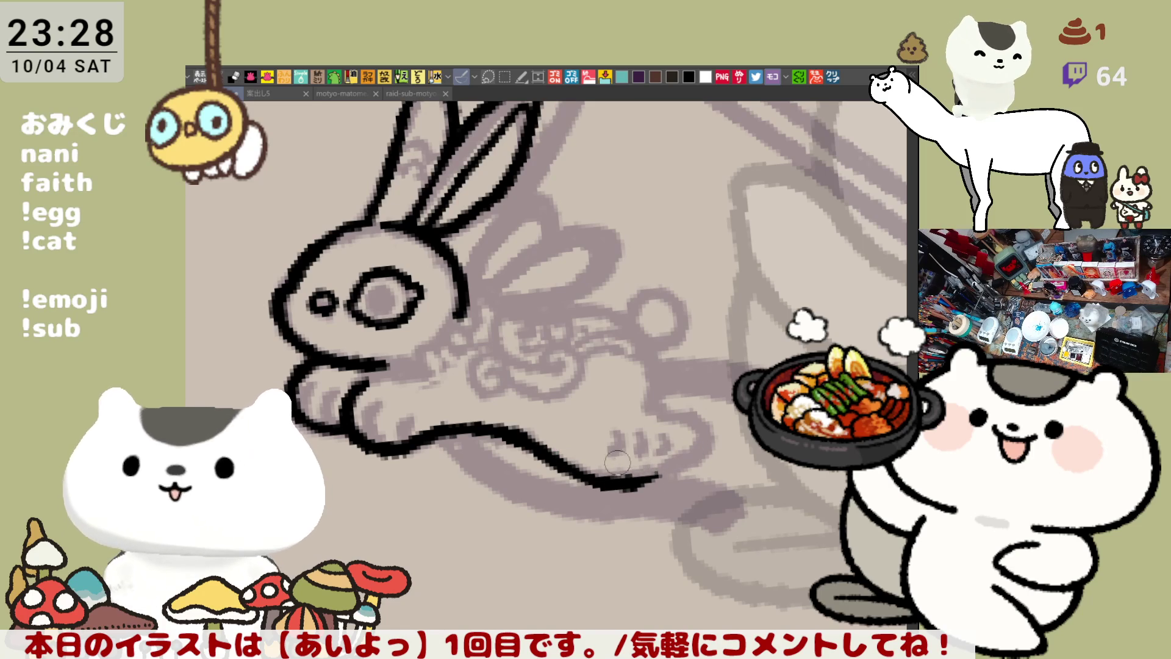
left_click_drag(622, 483, 696, 455)
key("ctrl+z")
left_click_drag(613, 485, 700, 455)
Try a short stroke atop the hind foot, then remove it
left_click_drag(656, 402, 702, 436)
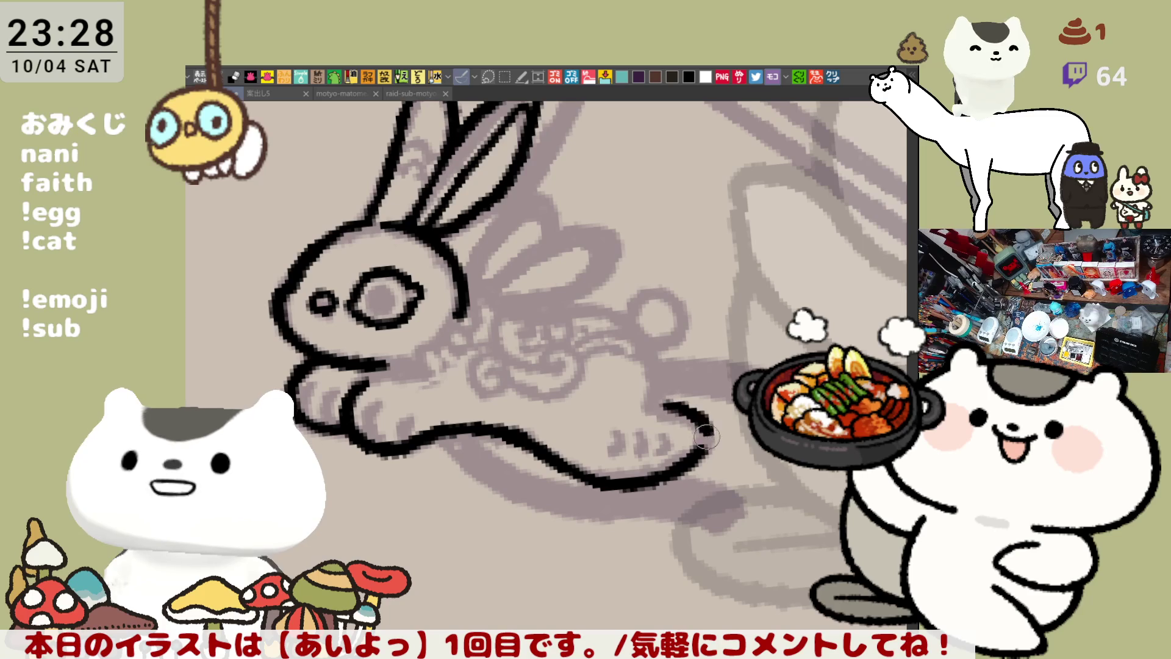
key("ctrl+z")
mouse_move(646, 399)
left_mouse_down()
mouse_move(701, 452)
mouse_move(696, 417)
mouse_move(706, 448)
left_mouse_up()
key("ctrl+z")
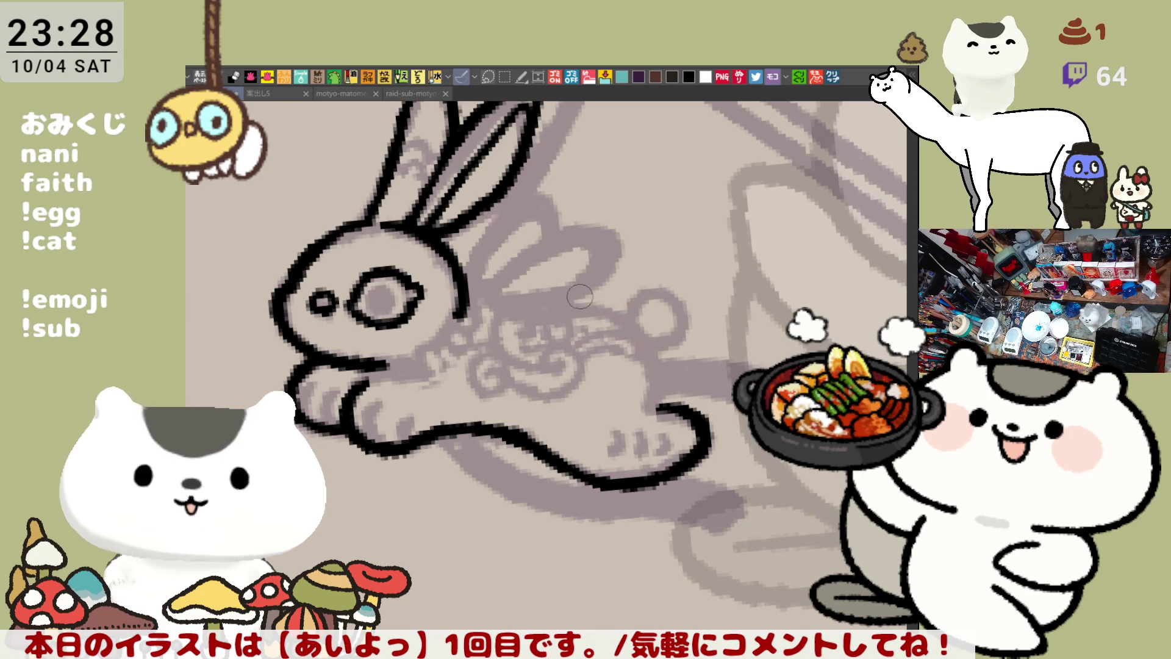
Ink the curve of the rabbit's back down to the hind leg
mouse_move(567, 302)
left_mouse_down()
mouse_move(647, 336)
mouse_move(651, 410)
mouse_move(628, 327)
mouse_move(650, 410)
left_mouse_up()
key("ctrl+z")
key("ctrl+z")
mouse_move(568, 301)
left_mouse_down()
mouse_move(656, 357)
mouse_move(651, 410)
left_mouse_up()
key("ctrl+z")
mouse_move(569, 310)
left_mouse_down()
mouse_move(650, 370)
mouse_move(651, 410)
left_mouse_up()
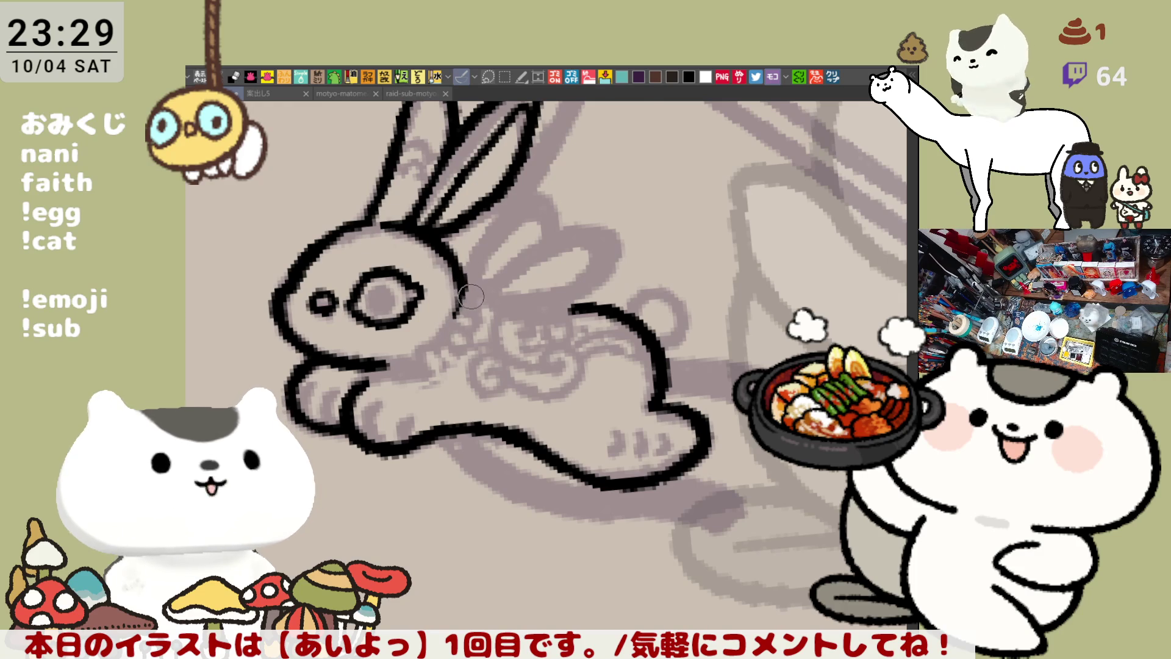
With the view mirrored, ink a curved line behind the rabbit's head
key("h")
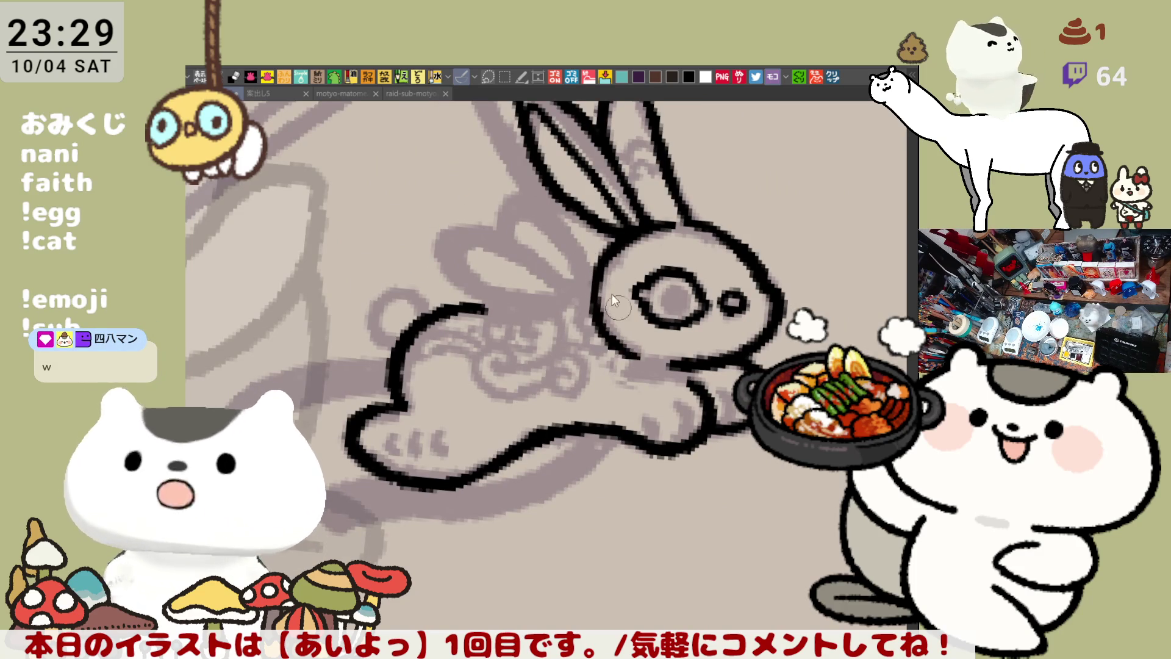
mouse_move(603, 260)
left_mouse_down()
mouse_move(613, 340)
mouse_move(654, 359)
left_mouse_up()
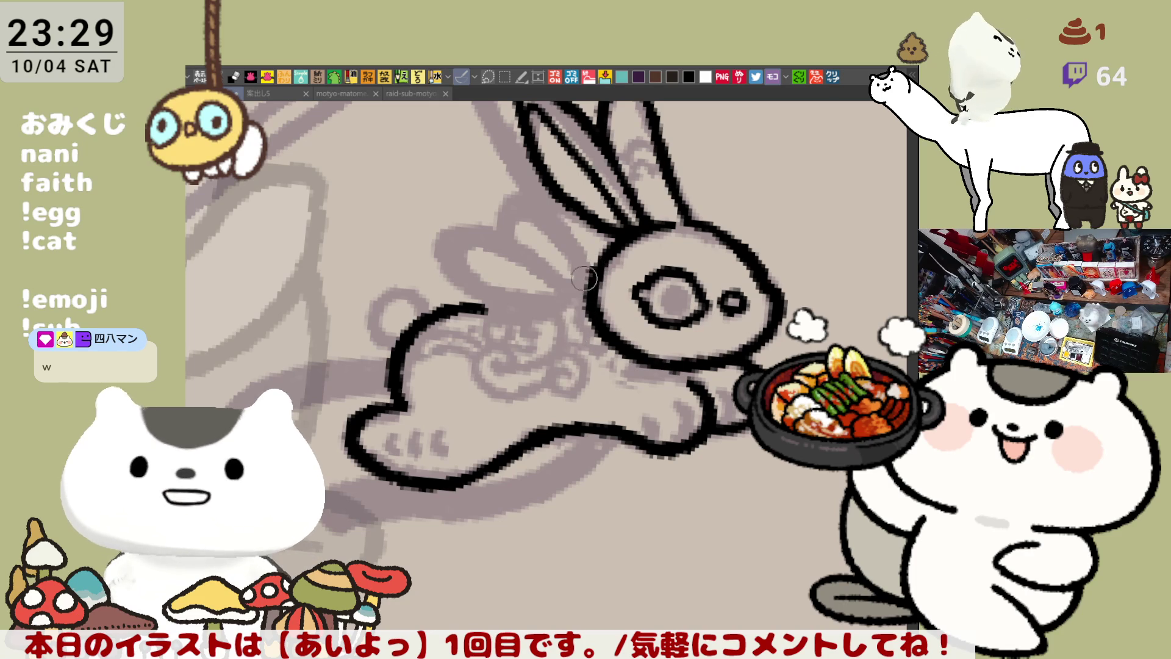
left_click_drag(593, 270, 580, 340)
left_click_drag(596, 269, 580, 345)
key("ctrl+z")
left_click_drag(601, 260, 580, 345)
key("ctrl+z")
left_click_drag(601, 259, 579, 345)
key("ctrl+z")
left_click_drag(607, 251, 576, 342)
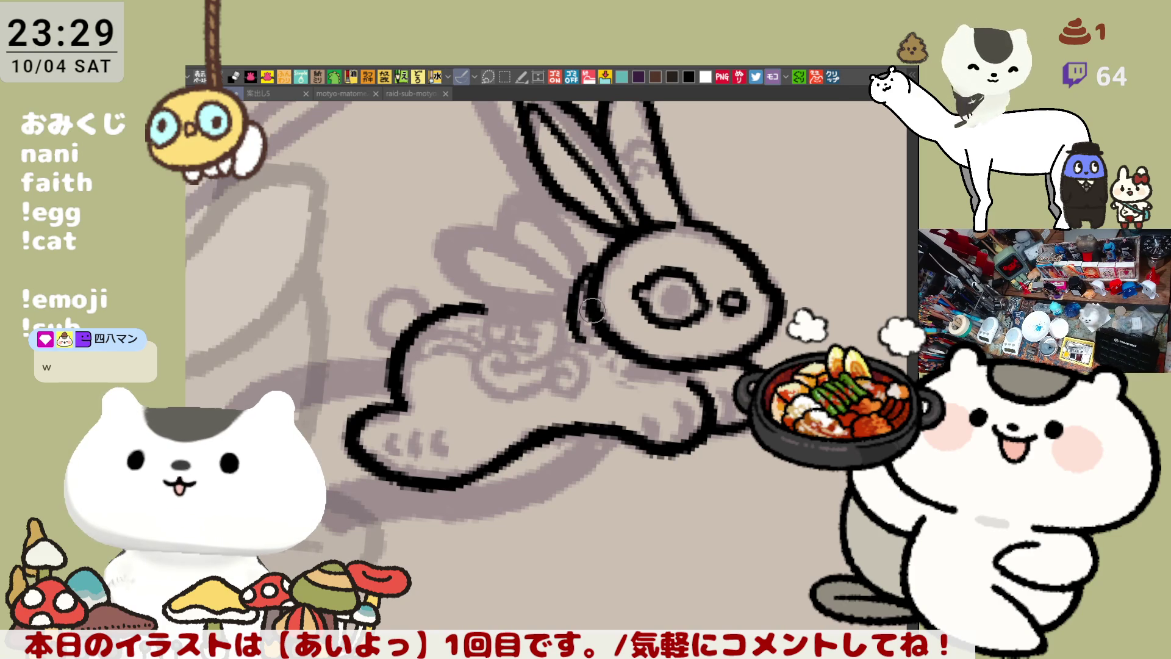
Redraw the line along the back of the head and extend the front-leg outline
key("h")
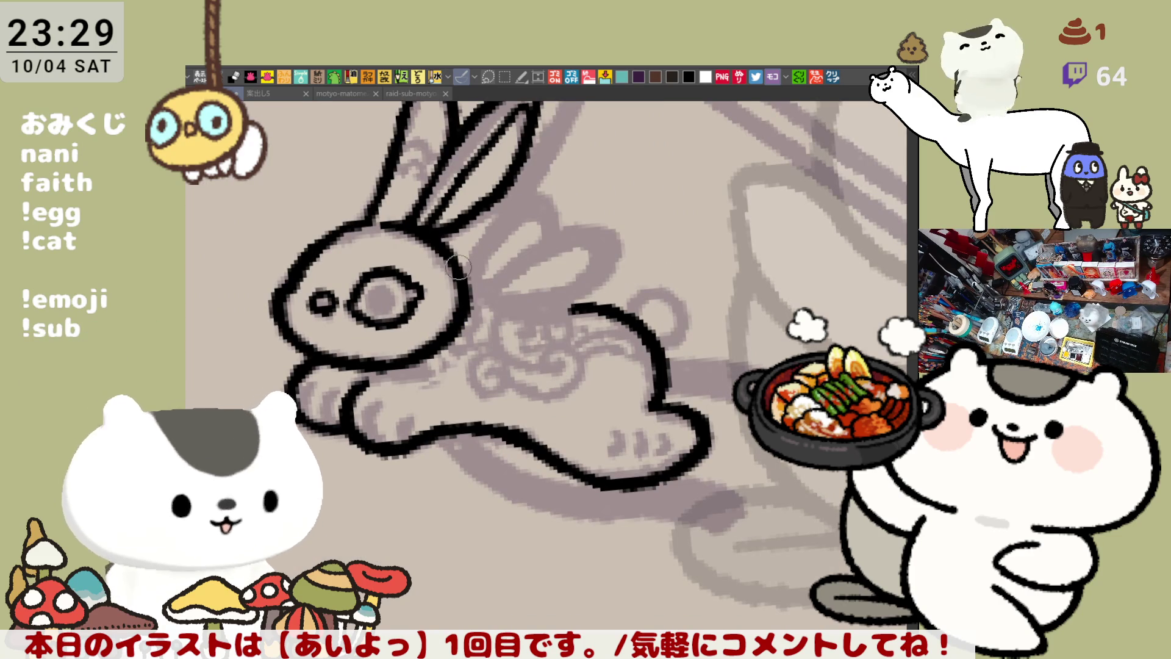
key("ctrl+z")
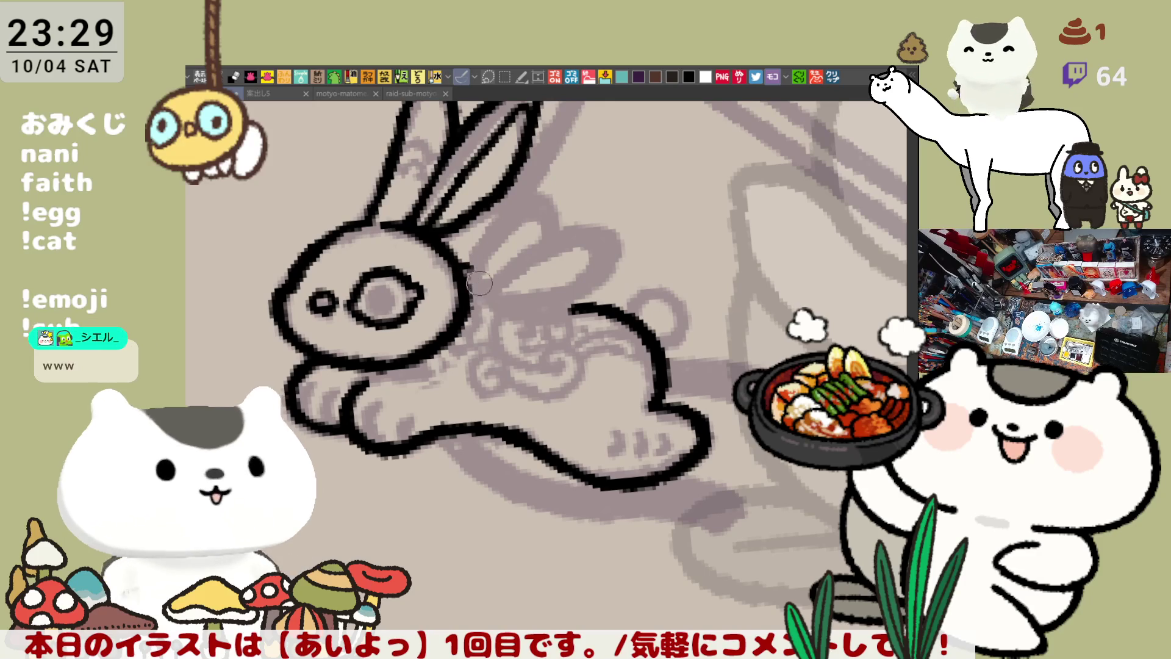
left_click_drag(456, 259, 479, 308)
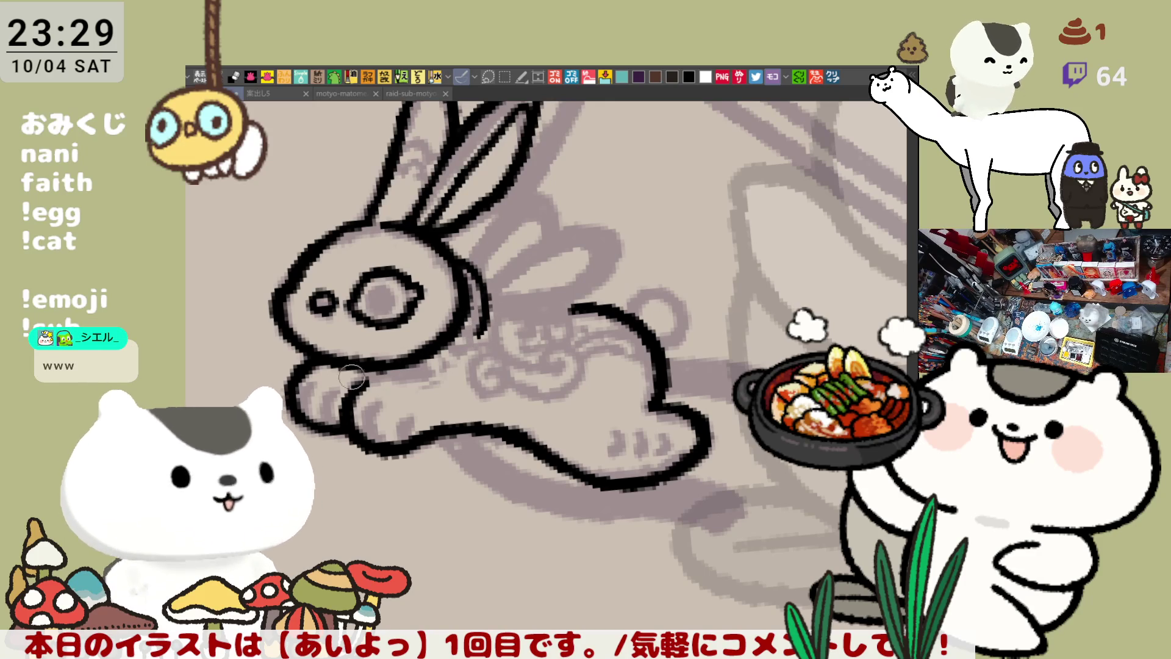
left_click_drag(359, 374, 412, 383)
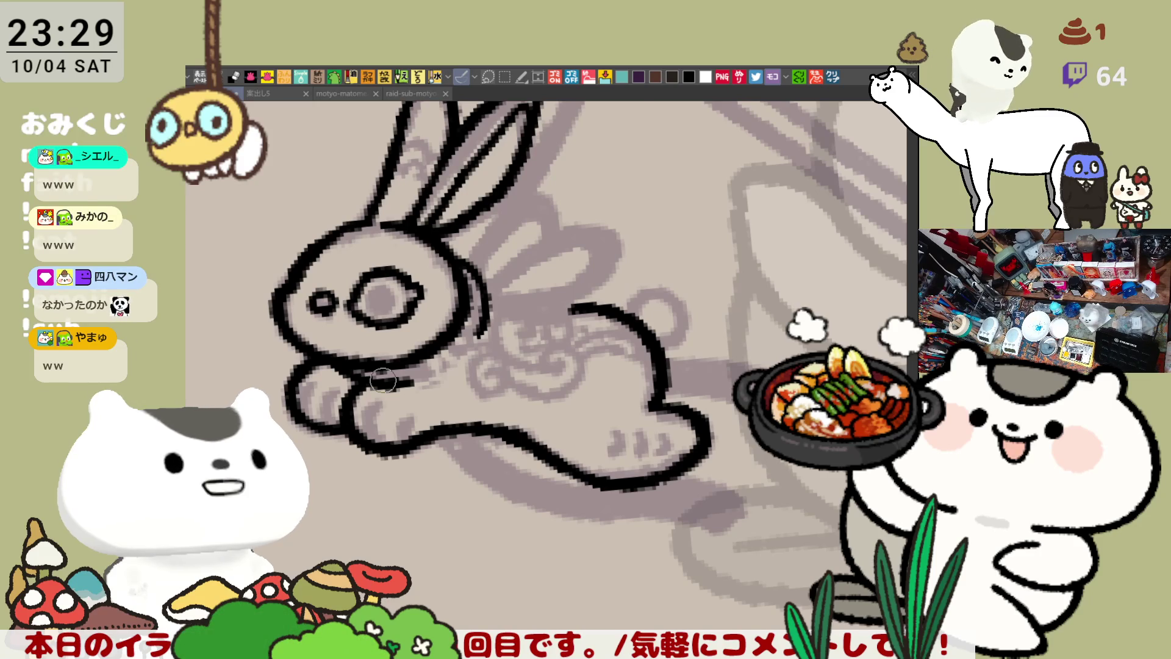
Compare the lineart mirrored, then bring up the rougher ears-back rabbit outline
key("h")
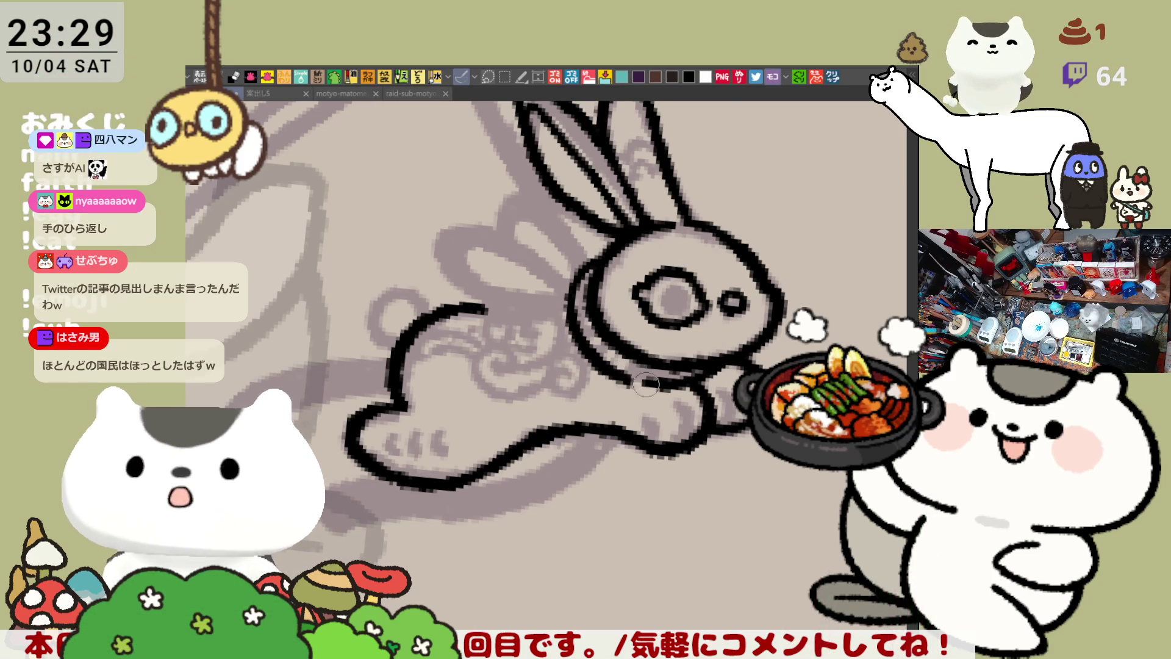
key("h")
key("h")
key("h")
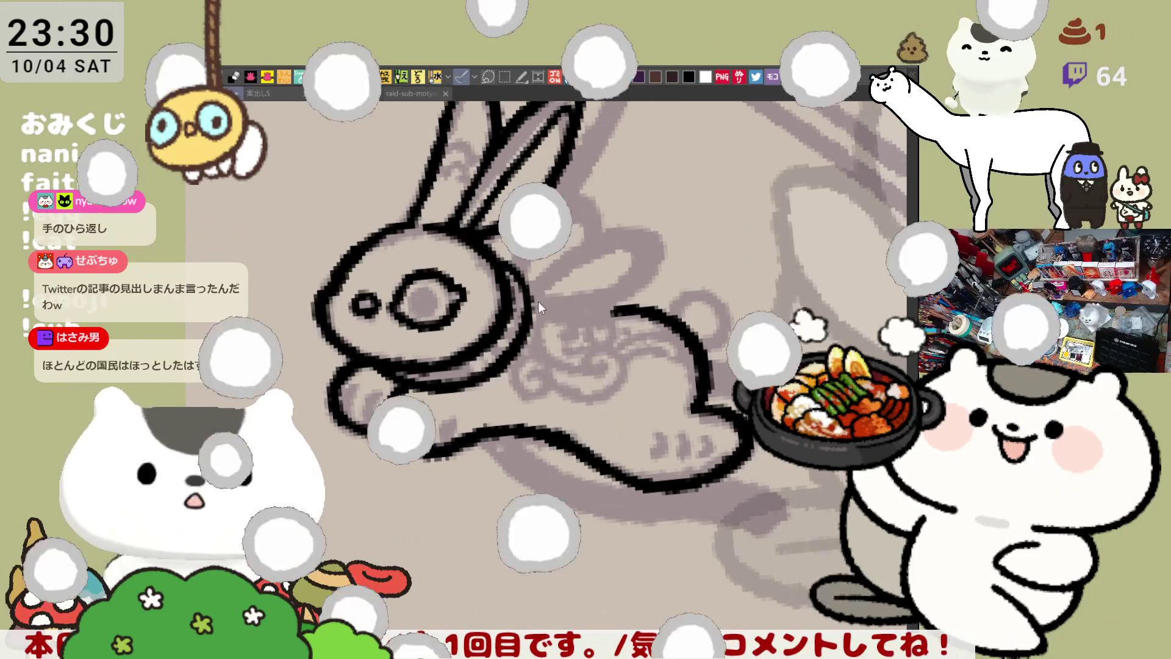
key("Return")
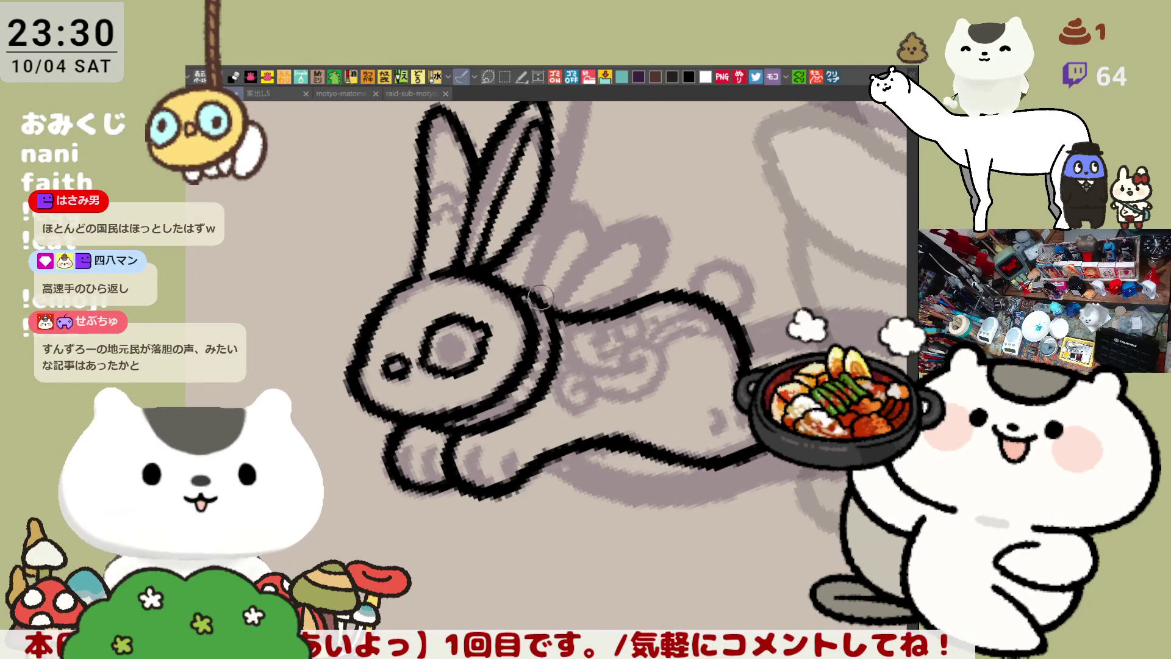
Ink the back ear's edges from its base up to the tip, closing it toward the body
left_click_drag(565, 299, 591, 306)
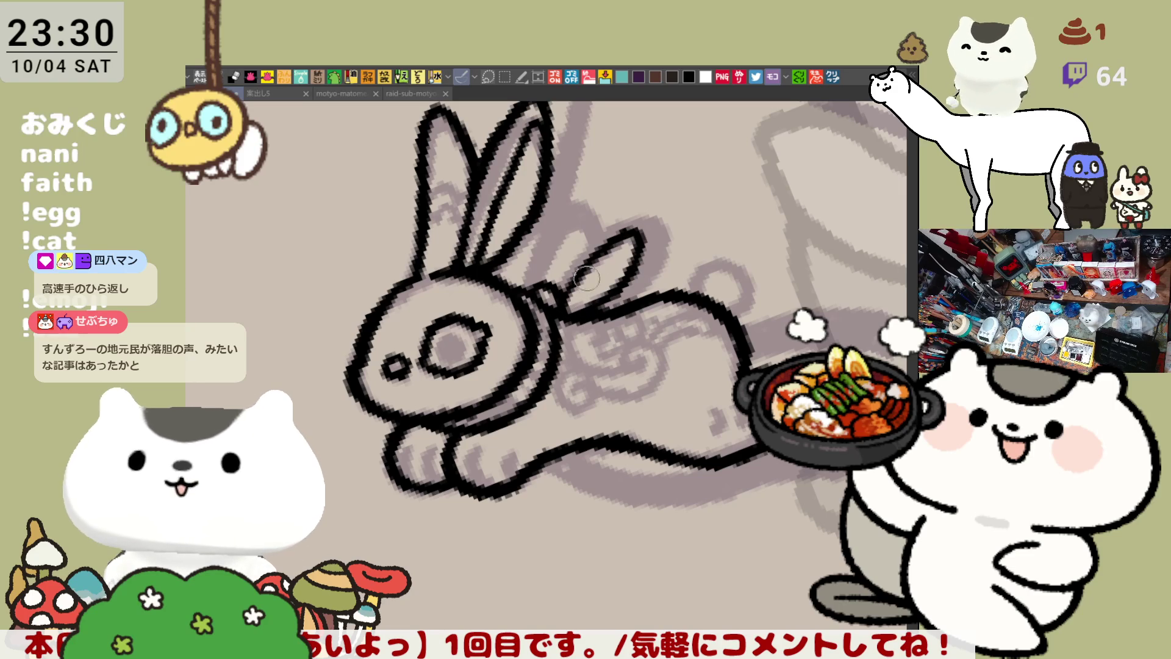
mouse_move(603, 250)
left_mouse_down()
mouse_move(640, 268)
mouse_move(577, 313)
left_mouse_up()
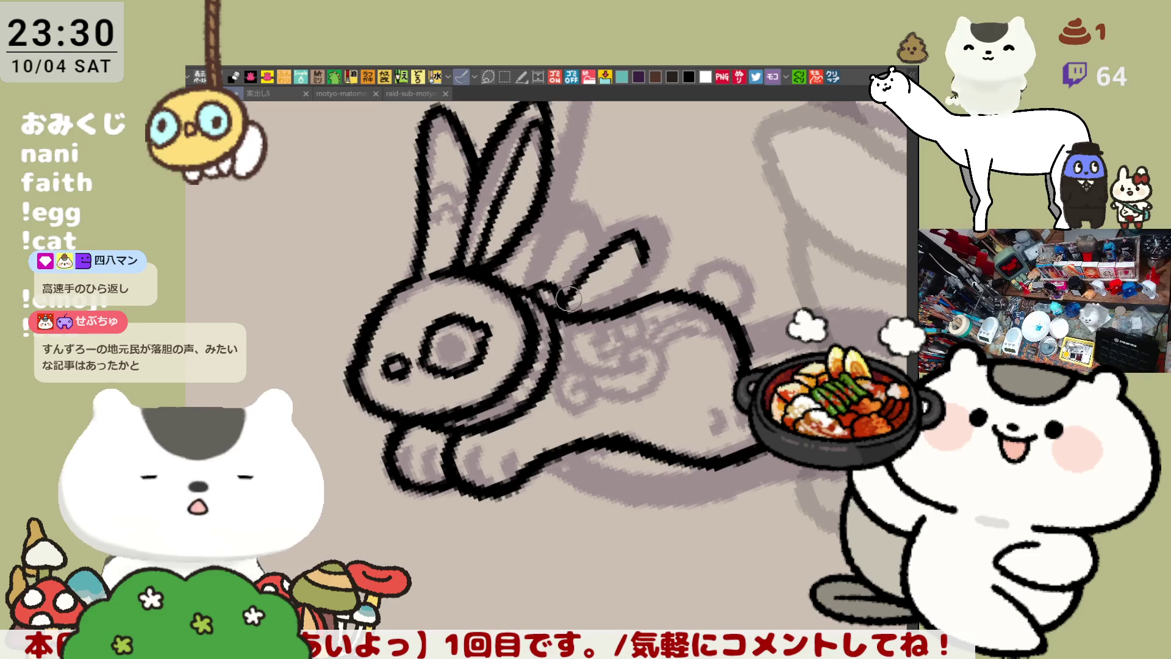
mouse_move(566, 294)
left_mouse_down()
mouse_move(638, 231)
mouse_move(644, 262)
mouse_move(556, 311)
left_mouse_up()
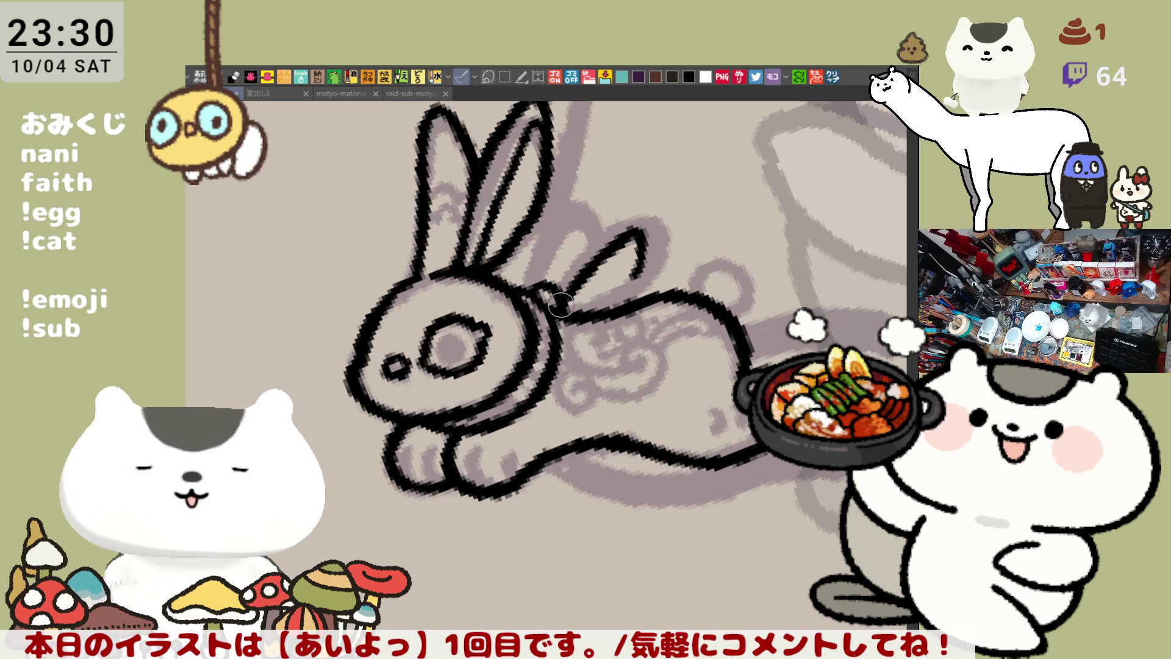
left_click_drag(565, 276, 625, 213)
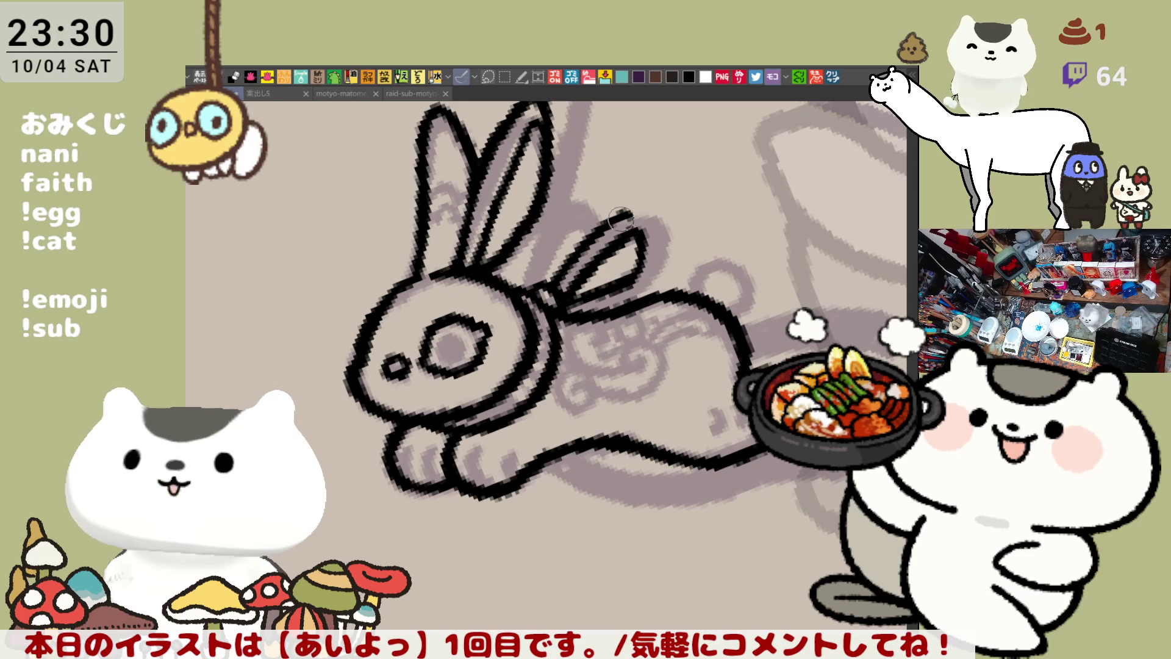
left_click_drag(618, 203, 662, 215)
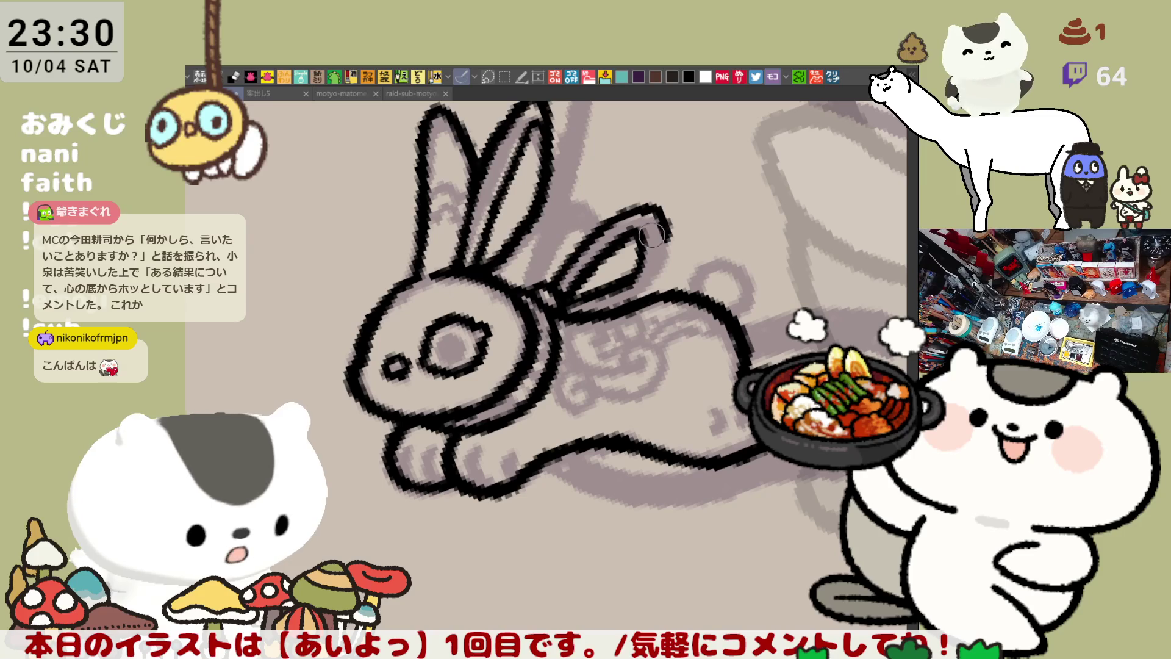
left_click_drag(665, 225, 644, 292)
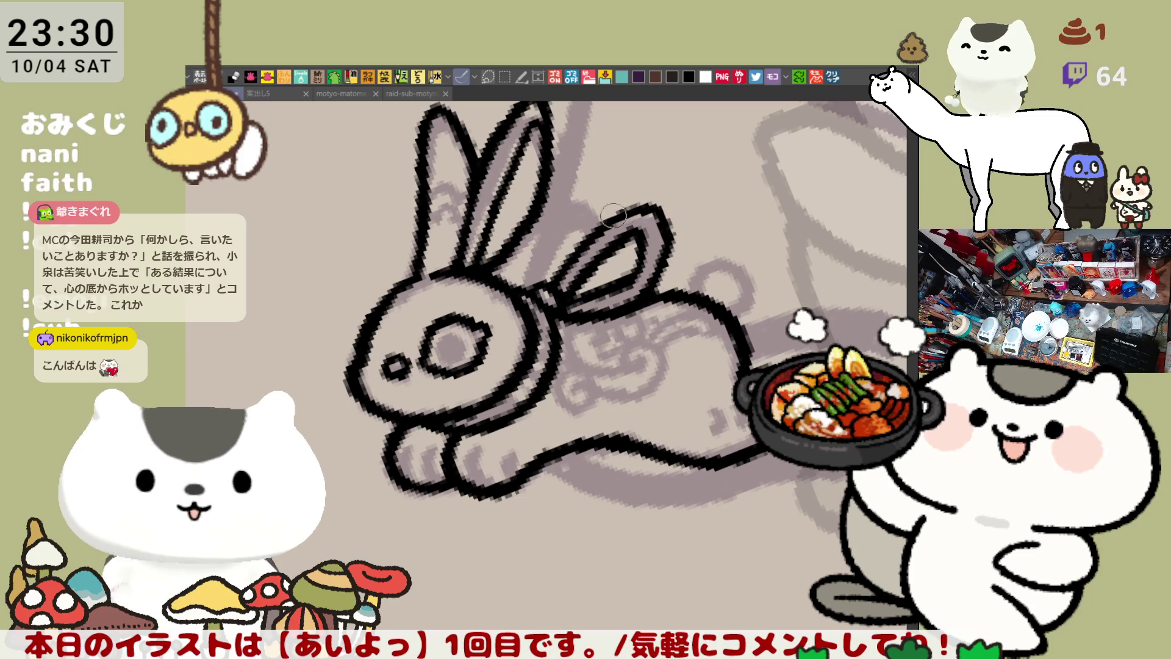
left_click_drag(618, 213, 663, 220)
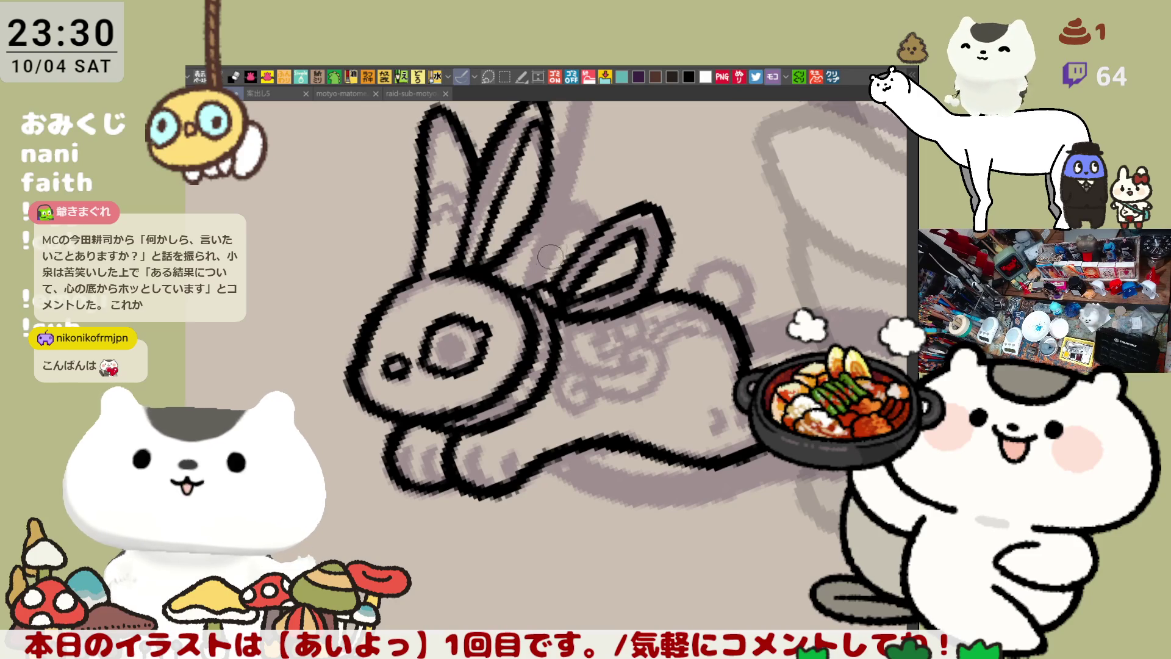
left_click_drag(577, 215, 537, 284)
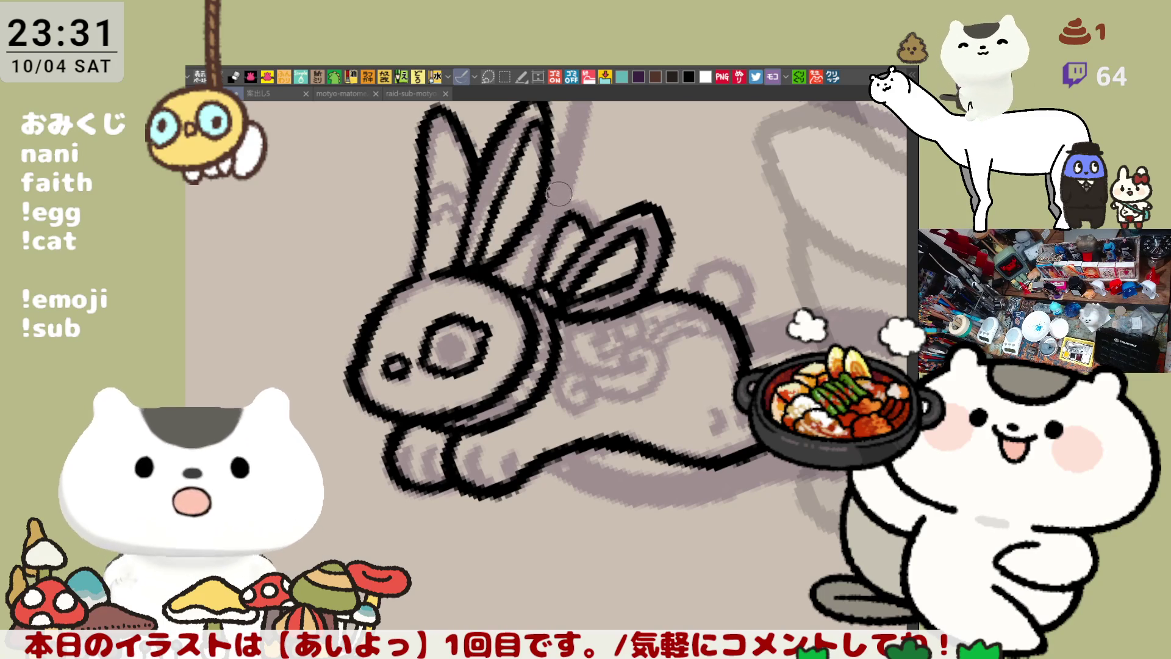
Touch up the back ear's top, then rotate and reposition the view around the rabbit
left_click_drag(561, 193, 537, 239)
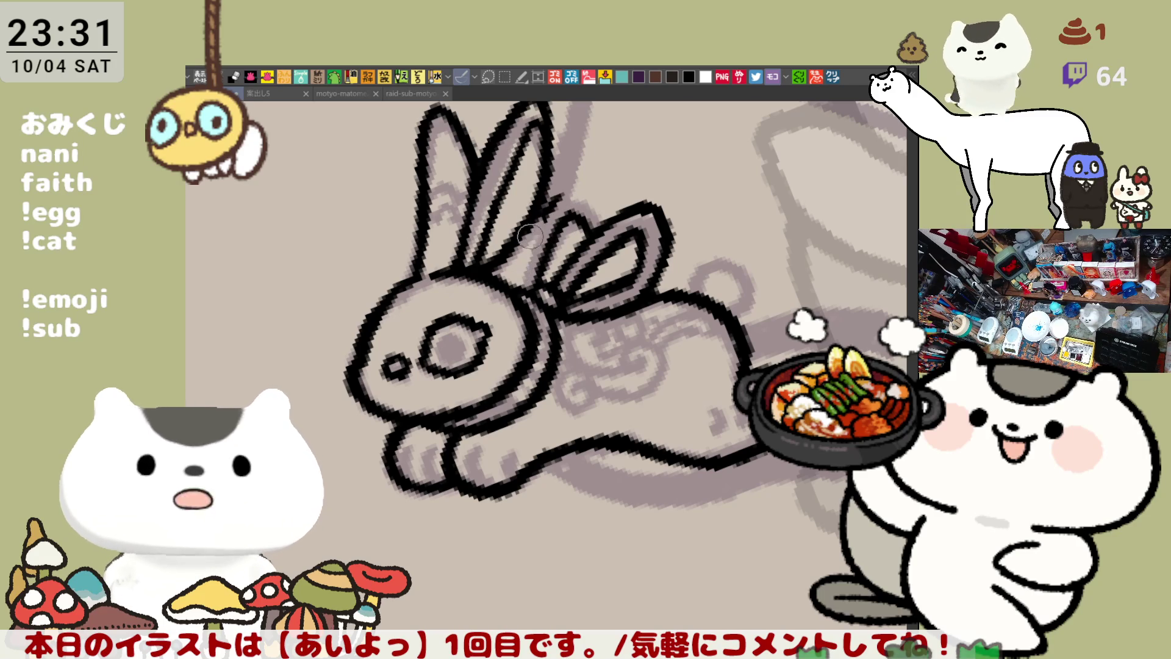
mouse_move(539, 215)
left_mouse_down()
mouse_move(582, 194)
mouse_move(589, 203)
mouse_move(570, 190)
left_mouse_up()
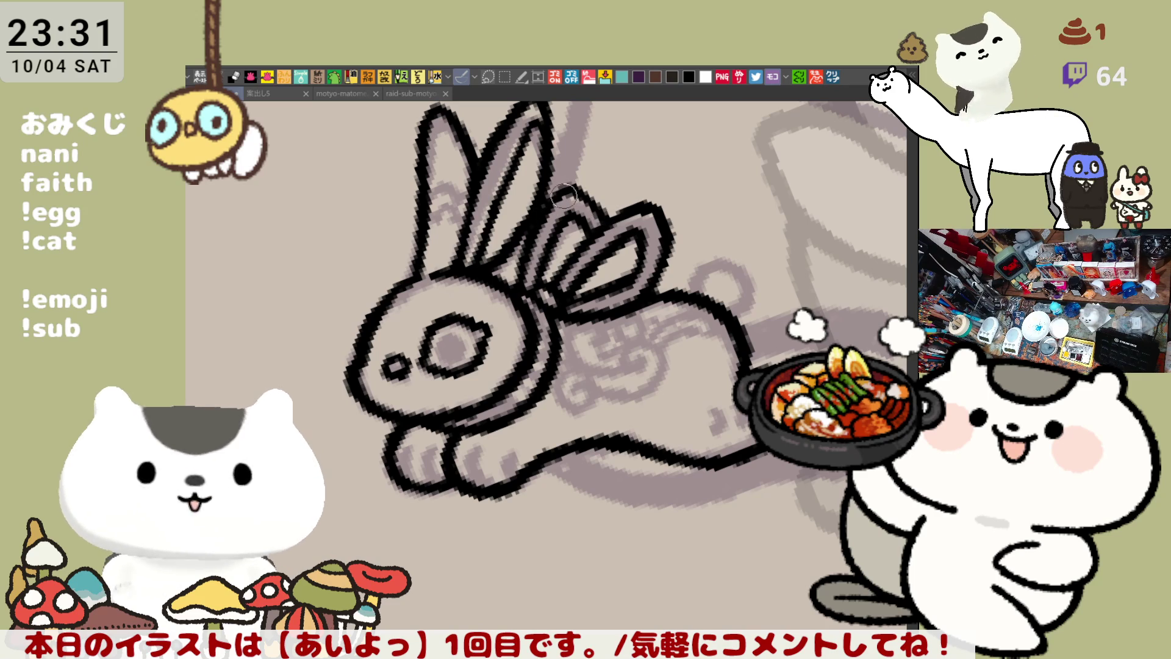
left_click_drag(616, 215, 595, 322)
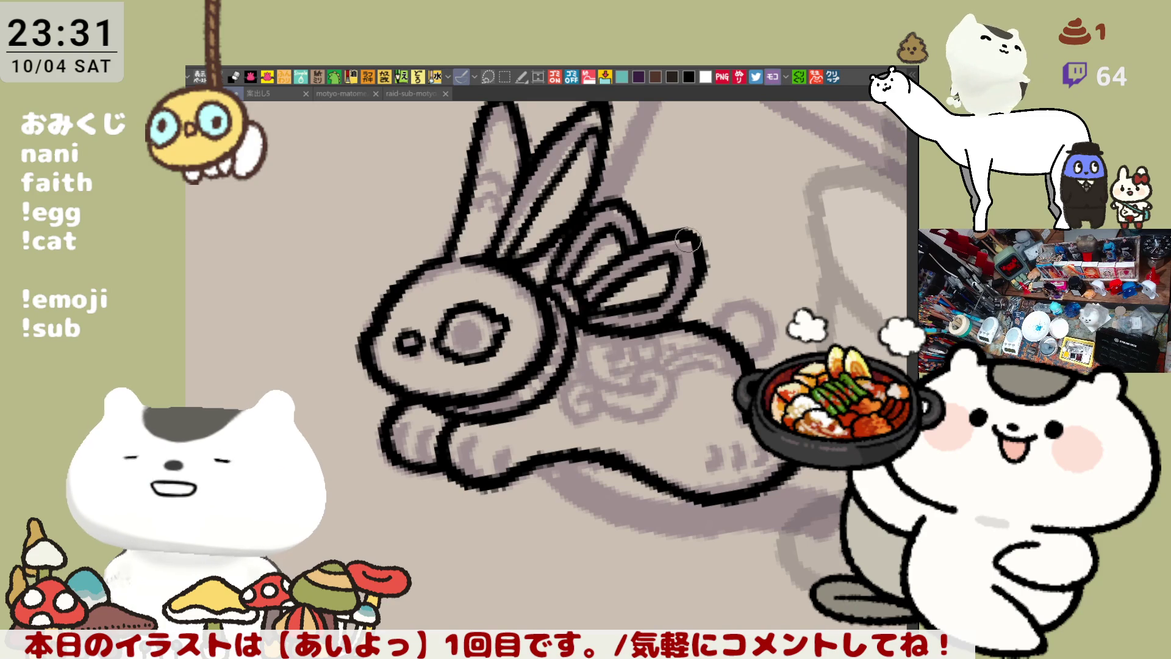
mouse_move(684, 345)
left_mouse_down()
mouse_move(665, 280)
mouse_move(683, 269)
mouse_move(647, 317)
left_mouse_up()
Ink the rabbit's round tail behind its body, retrying the circle several times
key("ctrl+z")
left_click_drag(625, 277, 644, 318)
key("ctrl+z")
mouse_move(628, 280)
left_mouse_down()
mouse_move(683, 271)
mouse_move(647, 317)
mouse_move(637, 252)
mouse_move(659, 317)
mouse_move(635, 311)
mouse_move(677, 269)
mouse_move(616, 299)
mouse_move(678, 275)
mouse_move(649, 320)
left_mouse_up()
key("ctrl+z")
key("ctrl+z")
key("ctrl+z")
key("ctrl+z")
key("ctrl+z")
mouse_move(638, 251)
left_mouse_down()
mouse_move(610, 286)
mouse_move(659, 317)
left_mouse_up()
key("ctrl+z")
mouse_move(623, 281)
left_mouse_down()
mouse_move(684, 302)
mouse_move(640, 317)
mouse_move(643, 241)
mouse_move(645, 312)
left_mouse_up()
key("ctrl+z")
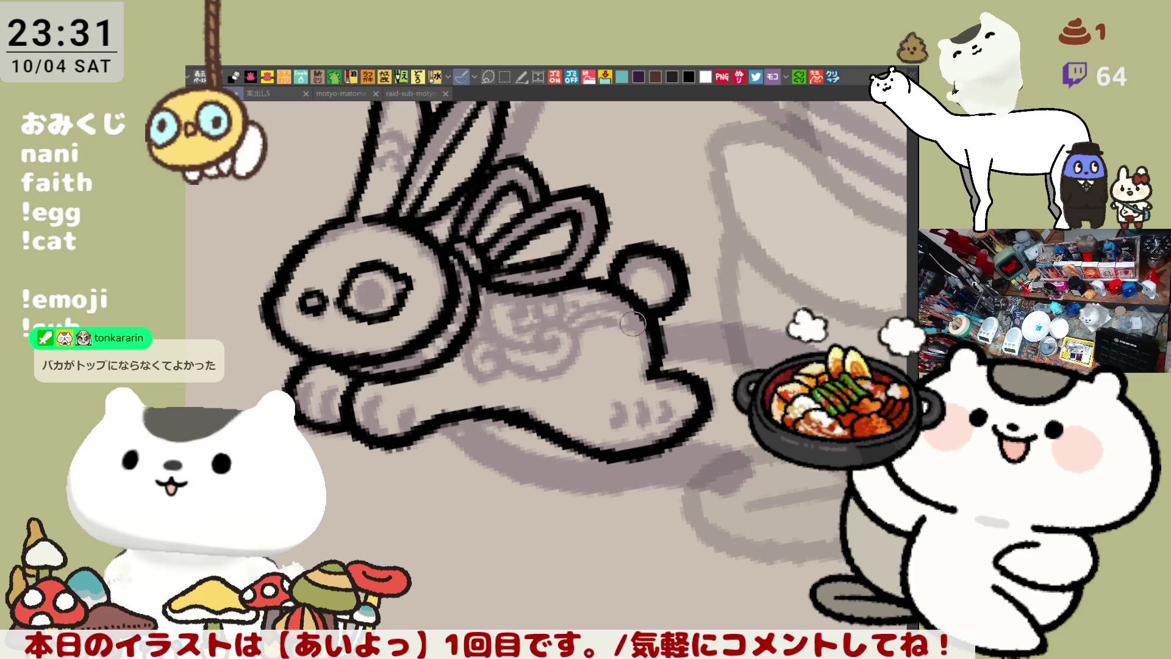
Recentre the view and mirror it so the rabbit faces right
left_click_drag(480, 371, 450, 389)
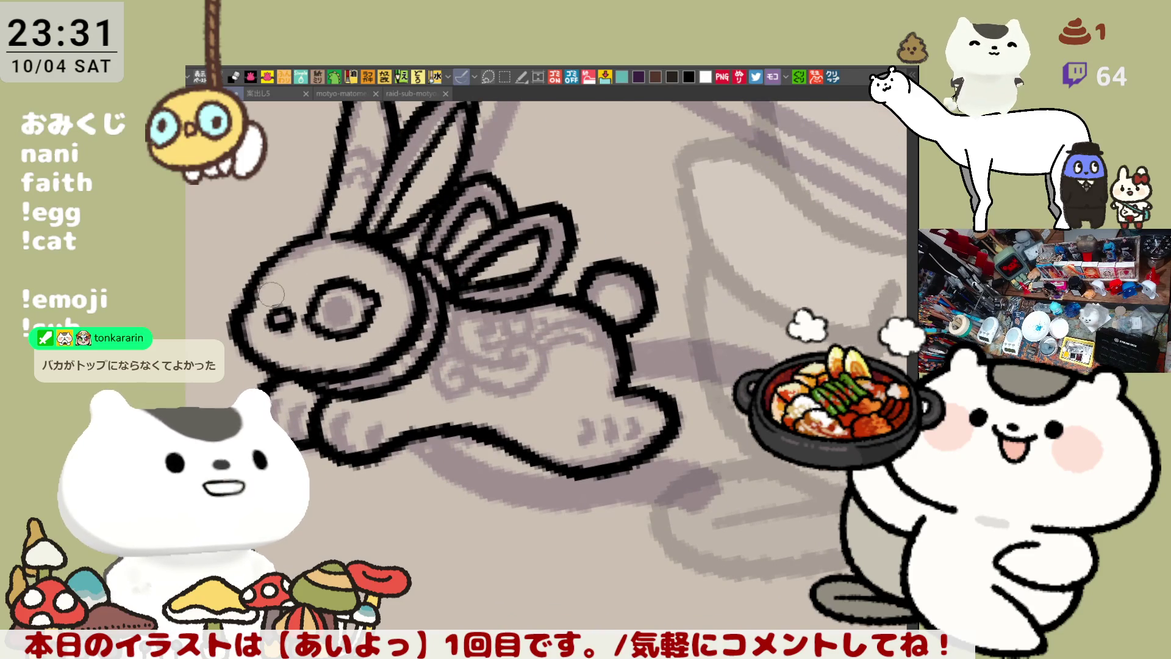
key("h")
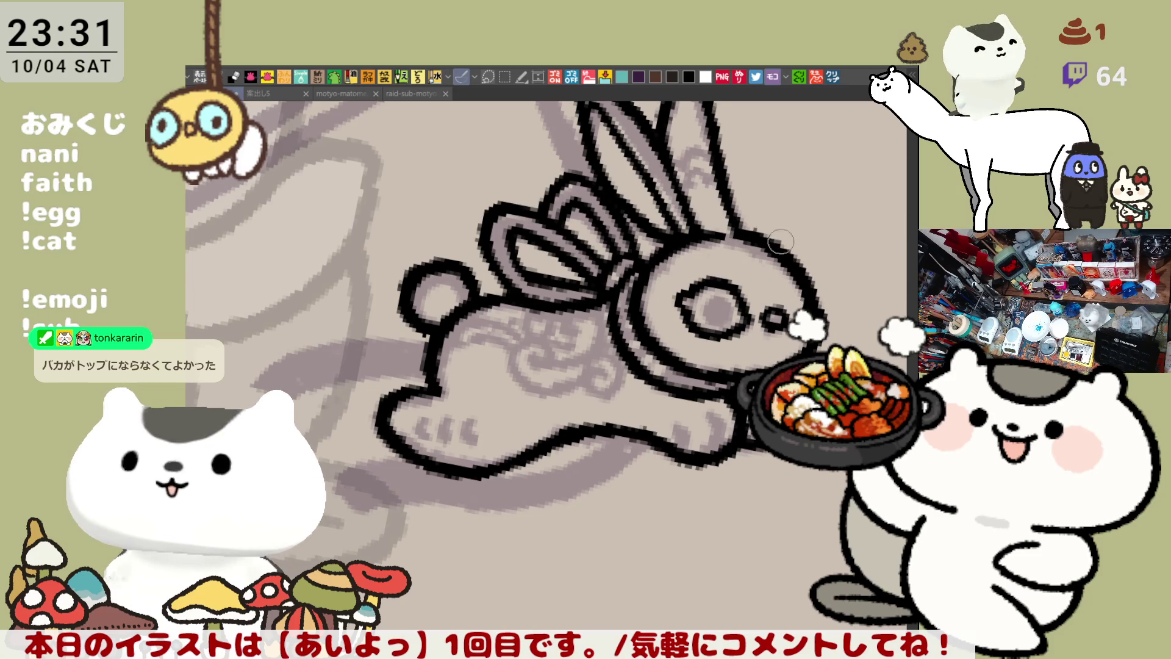
left_click_drag(783, 245, 725, 335)
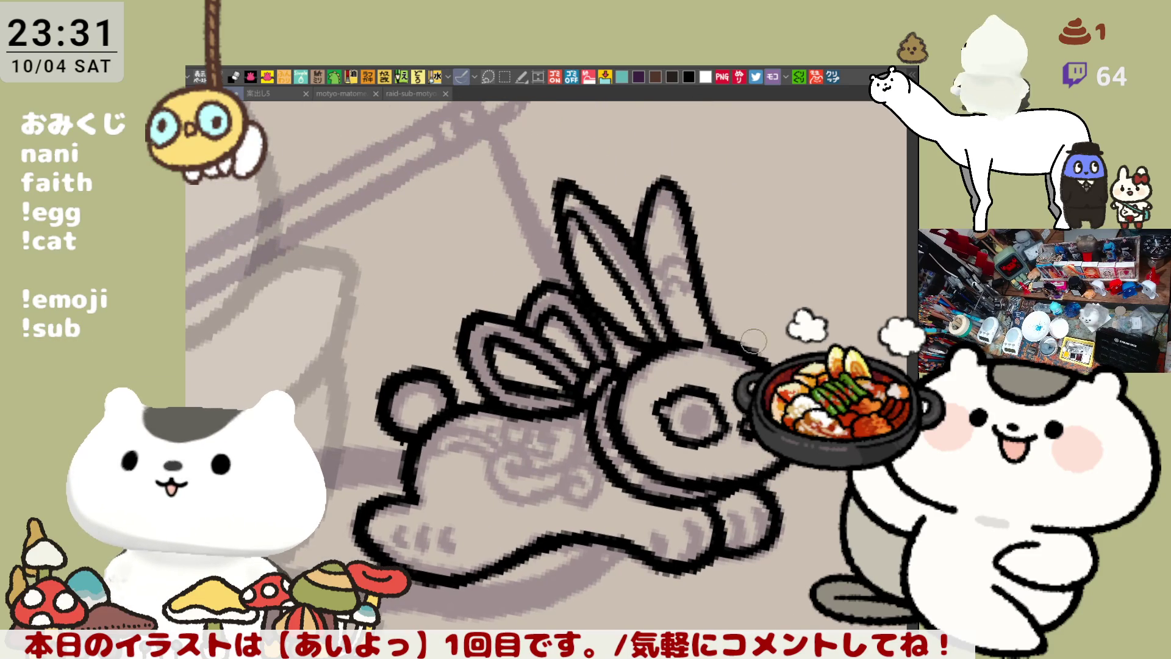
With the rabbit facing left again, retrace the front ear's outline
key("h")
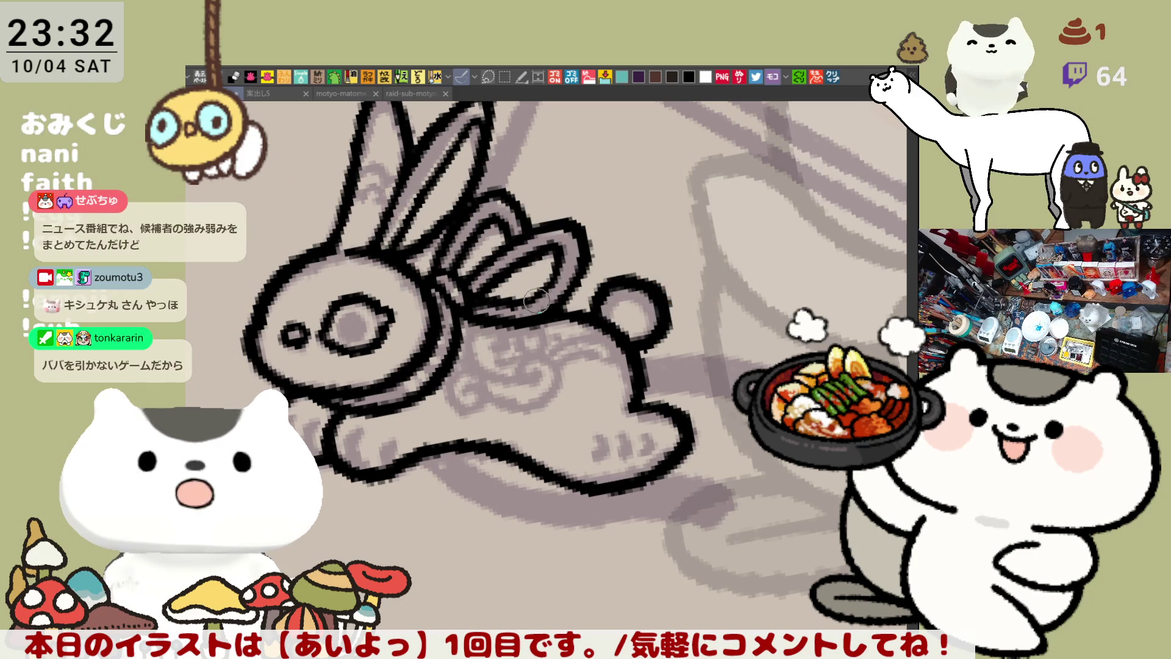
scroll(519, 293, "up", 3)
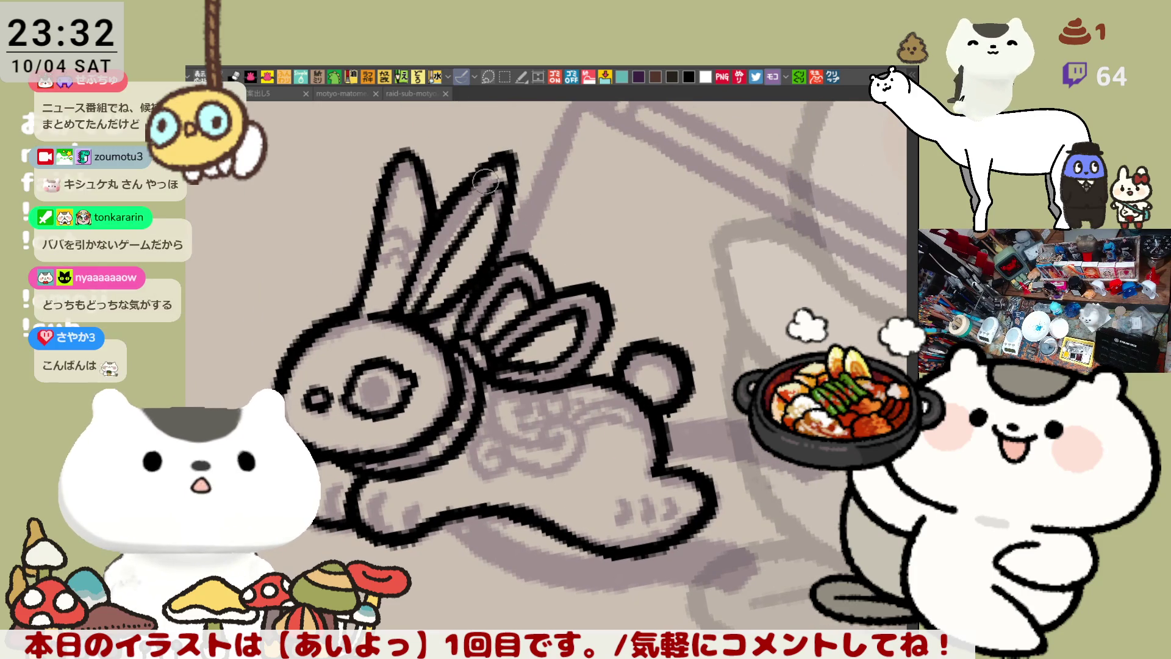
mouse_move(390, 164)
left_mouse_down()
mouse_move(424, 177)
mouse_move(430, 208)
left_mouse_up()
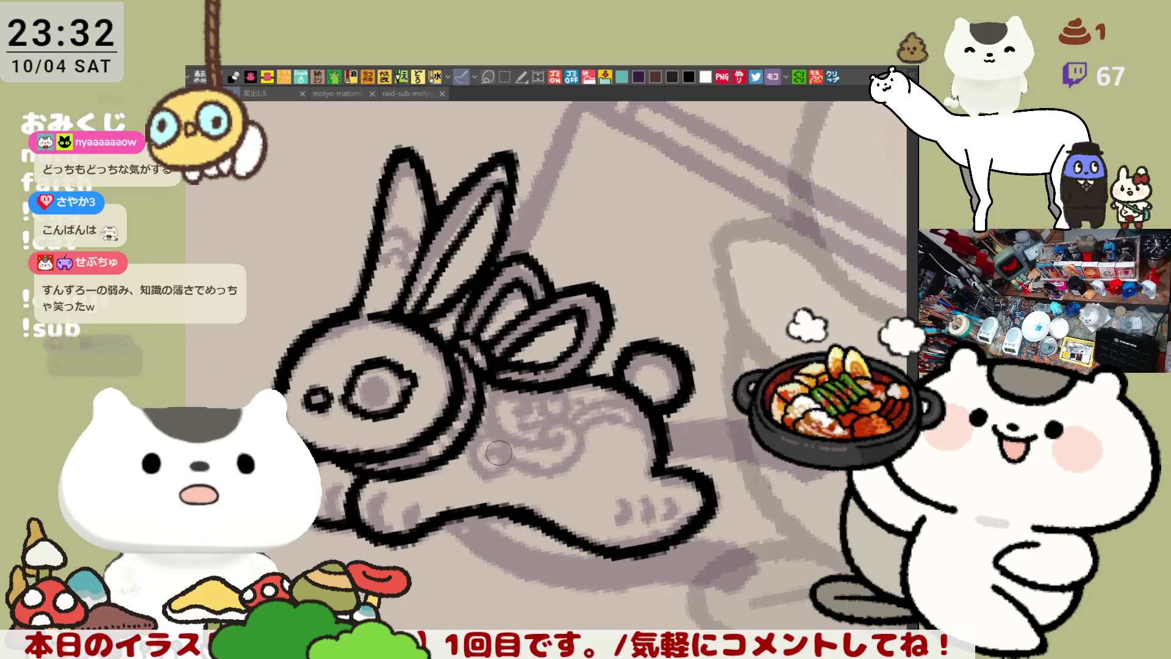
Draw the curling spiral pattern on the belly and extend it rightward with short lines
mouse_move(491, 445)
left_mouse_down()
mouse_move(477, 476)
mouse_move(493, 428)
left_mouse_up()
key("ctrl+z")
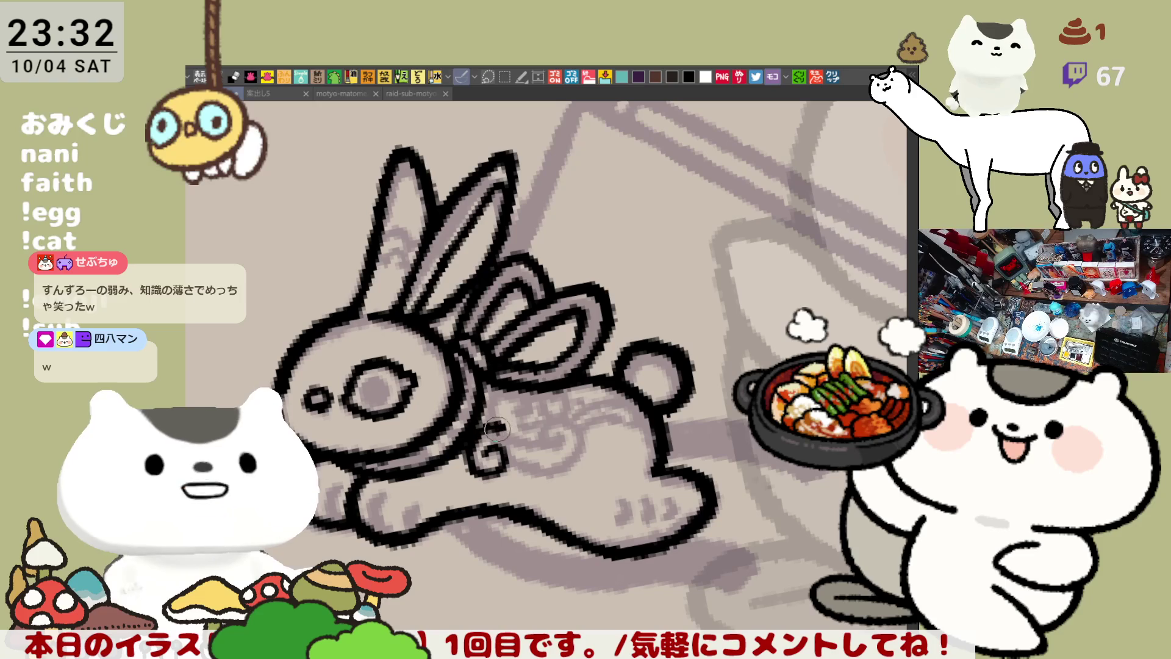
mouse_move(509, 386)
left_mouse_down()
mouse_move(526, 438)
mouse_move(576, 448)
left_mouse_up()
key("ctrl+z")
left_click_drag(500, 453, 578, 460)
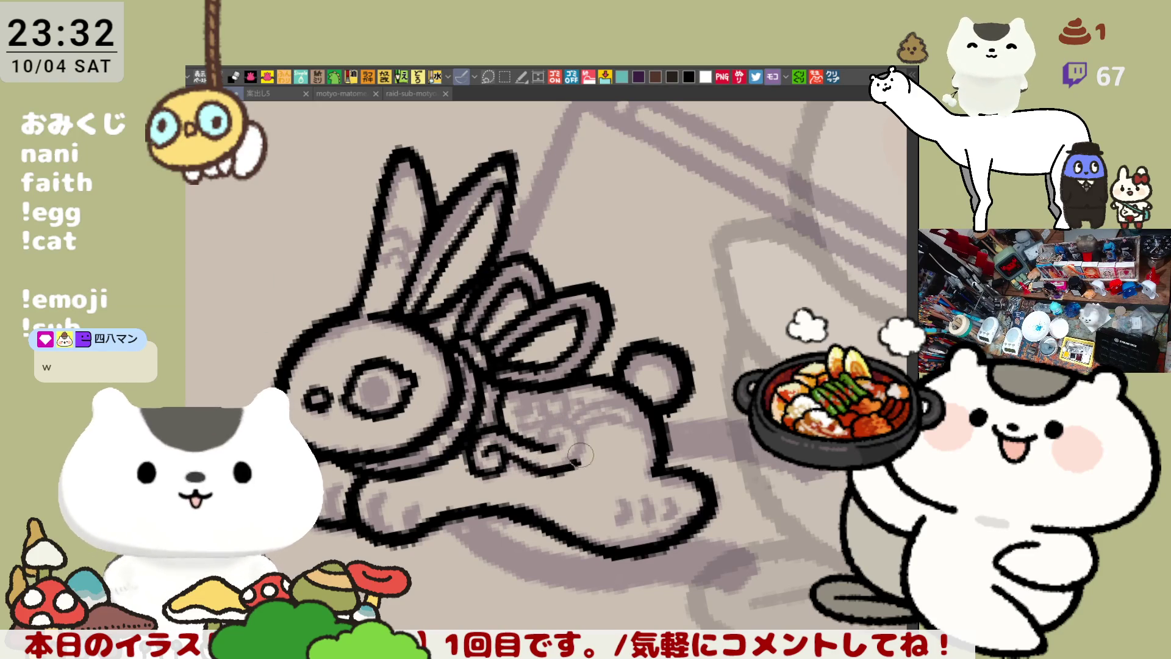
left_click_drag(555, 420, 562, 443)
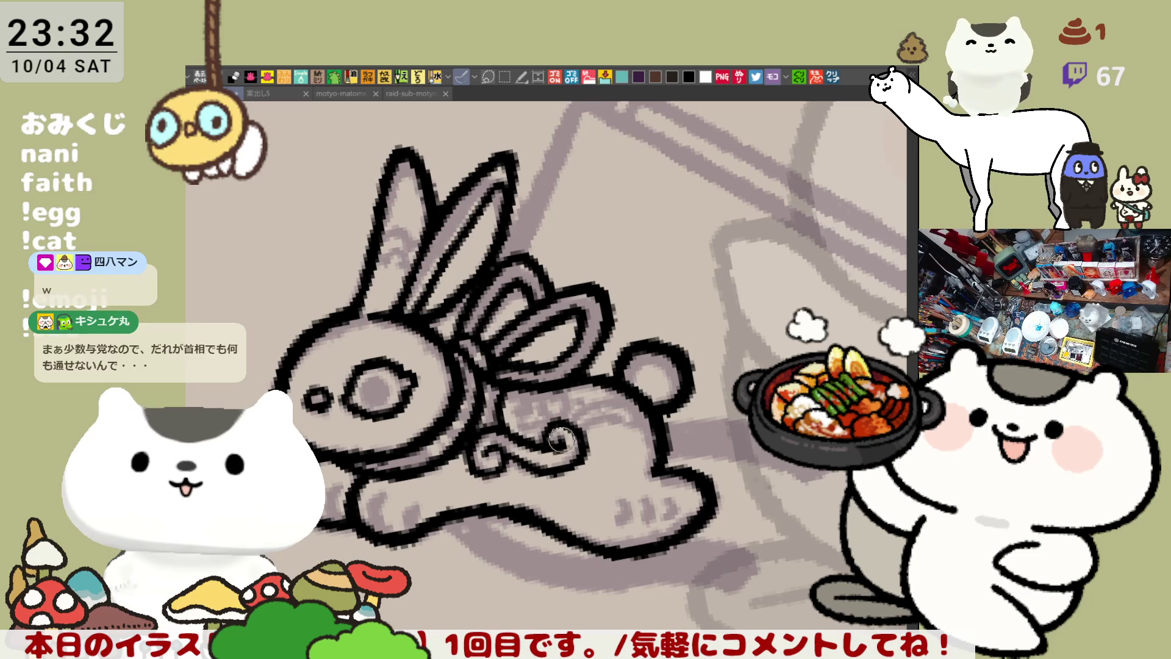
key("ctrl+z")
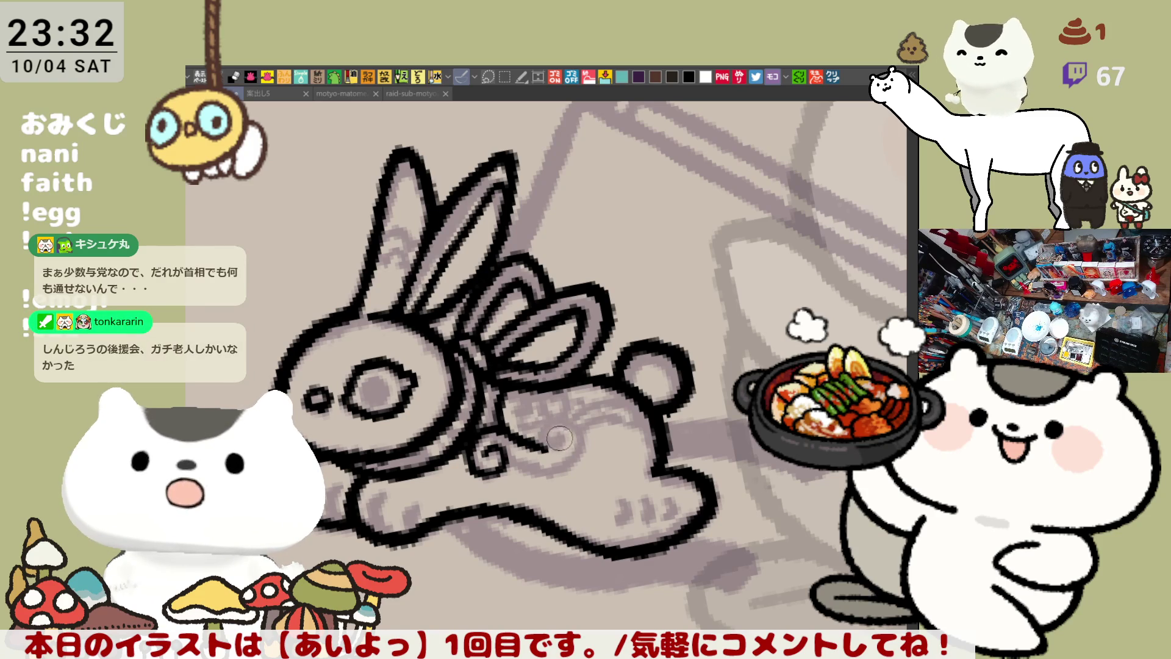
mouse_move(558, 444)
left_mouse_down()
mouse_move(545, 447)
mouse_move(543, 418)
mouse_move(580, 467)
mouse_move(531, 476)
mouse_move(507, 451)
left_mouse_up()
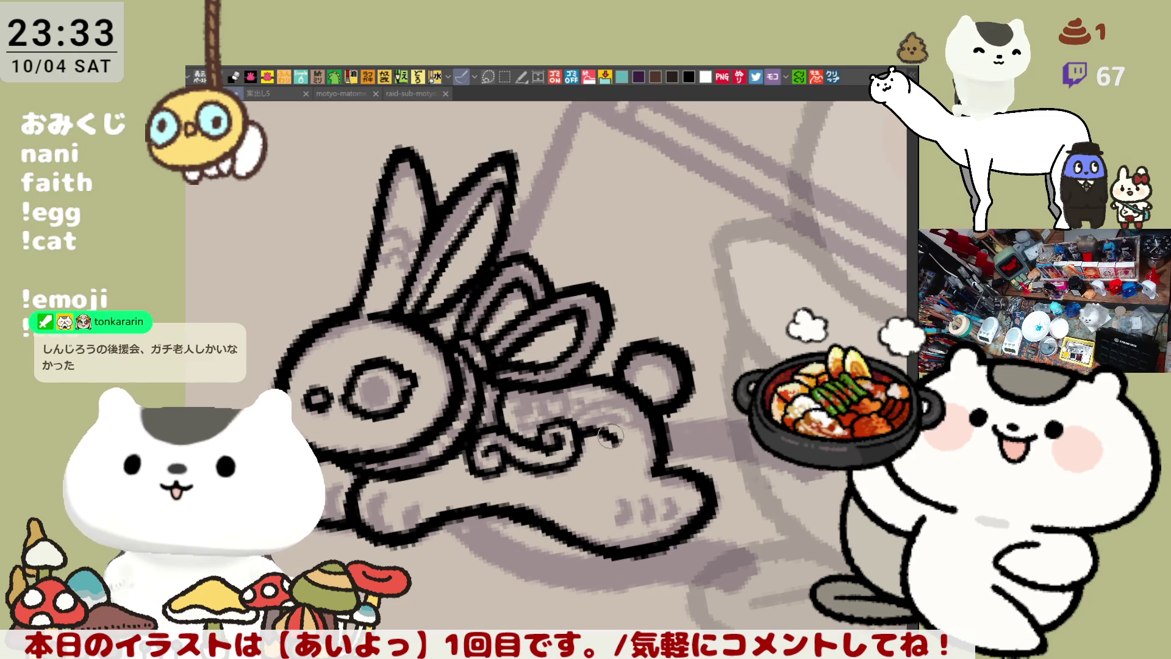
left_click_drag(580, 431, 603, 442)
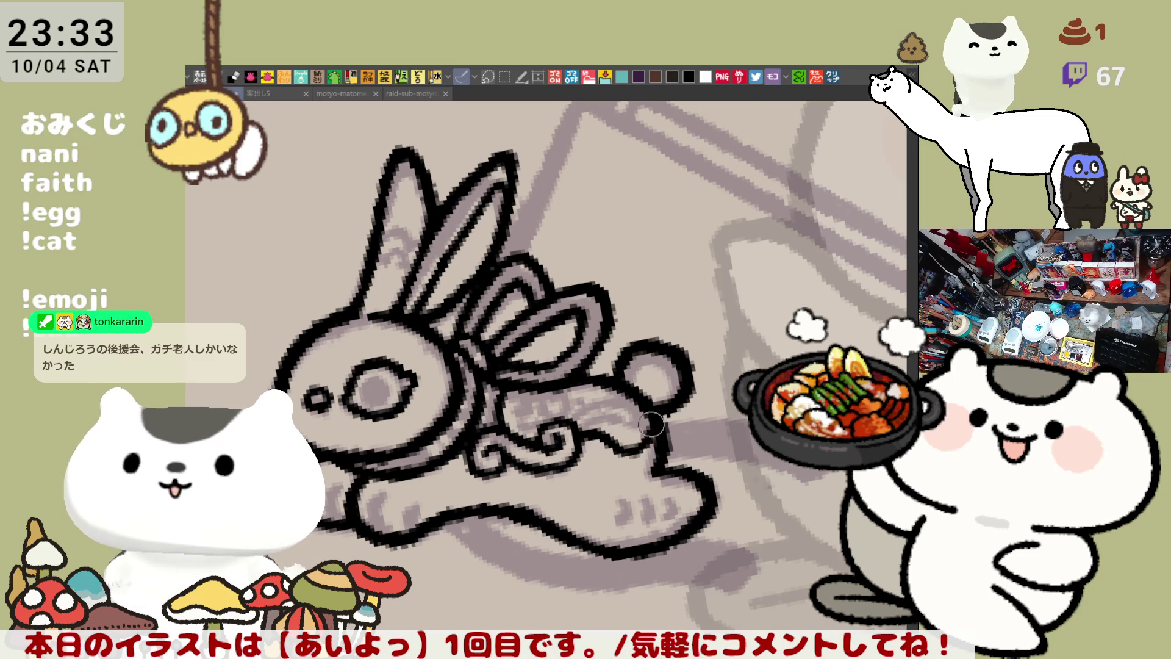
left_click_drag(598, 430, 629, 436)
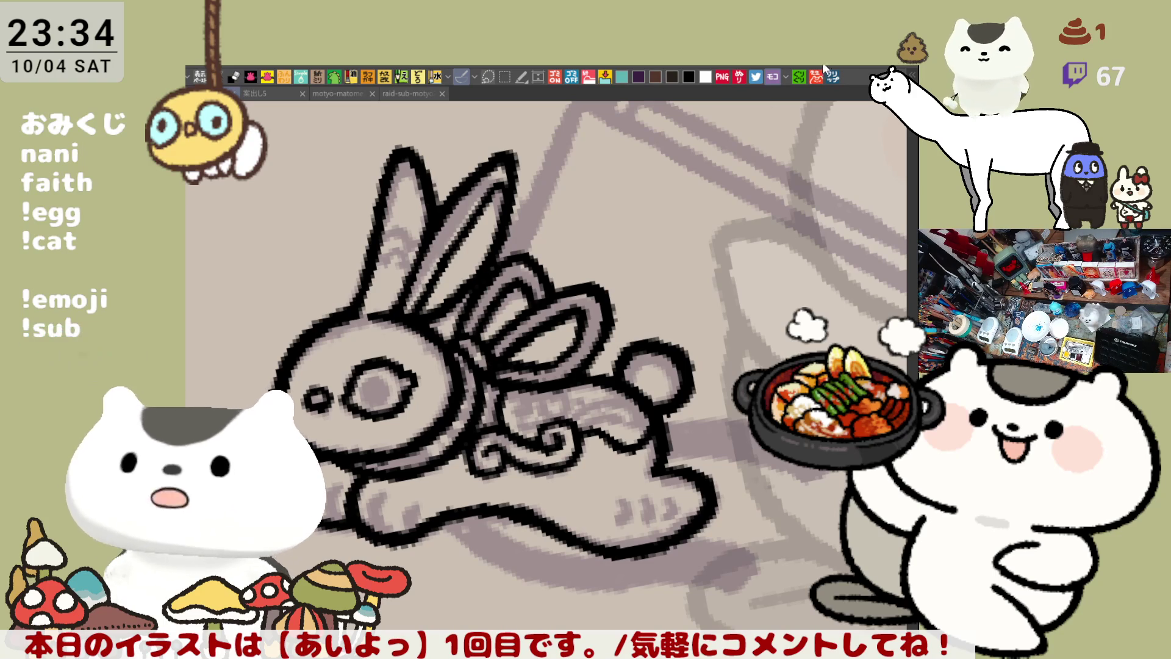
left_click(834, 80)
Underline (クールジャパン戦略) and イノベーション担当 in red on the Wikipedia page
scroll(528, 434, "up", 3)
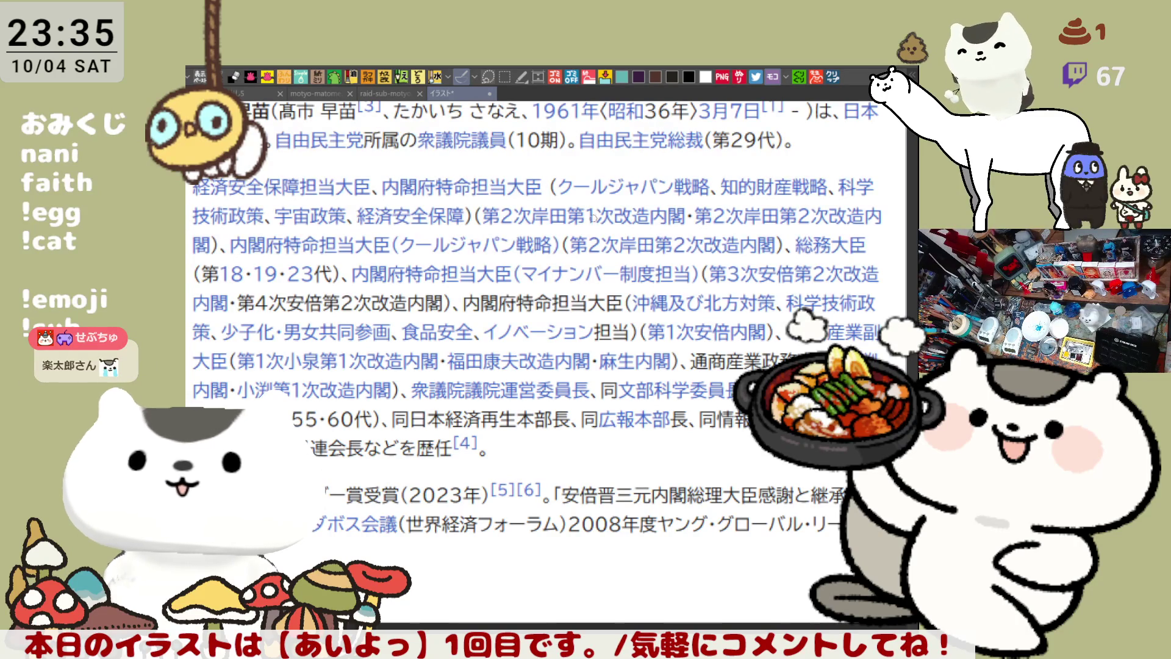
scroll(599, 192, "up", 1)
scroll(590, 266, "up", 1)
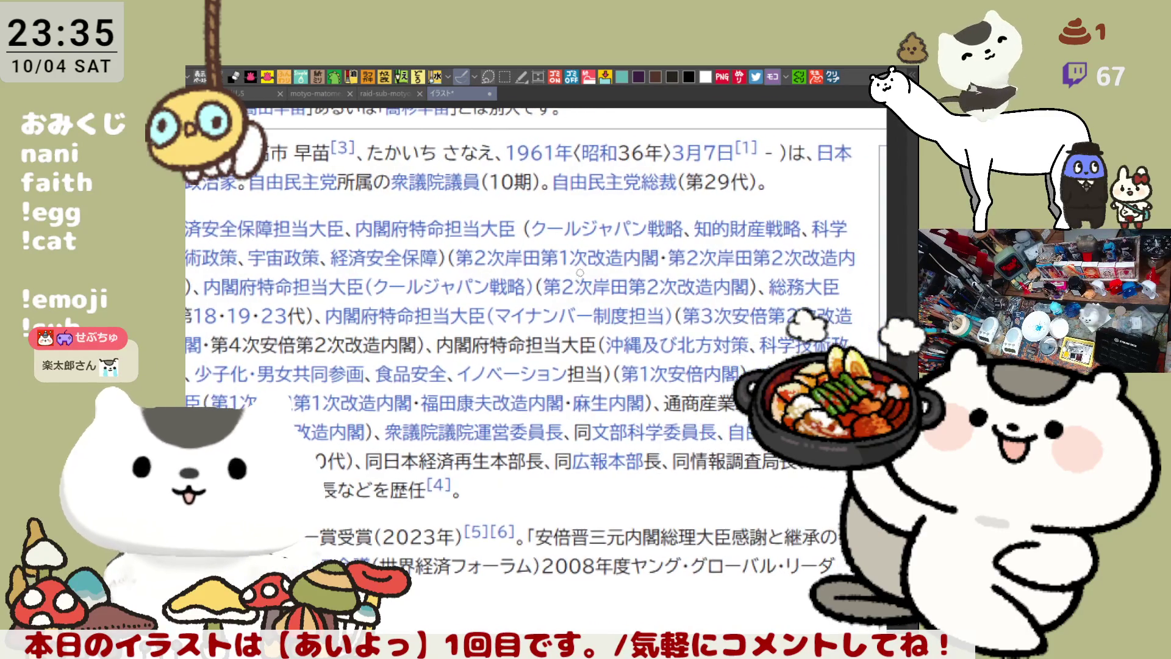
scroll(604, 272, "down", 2)
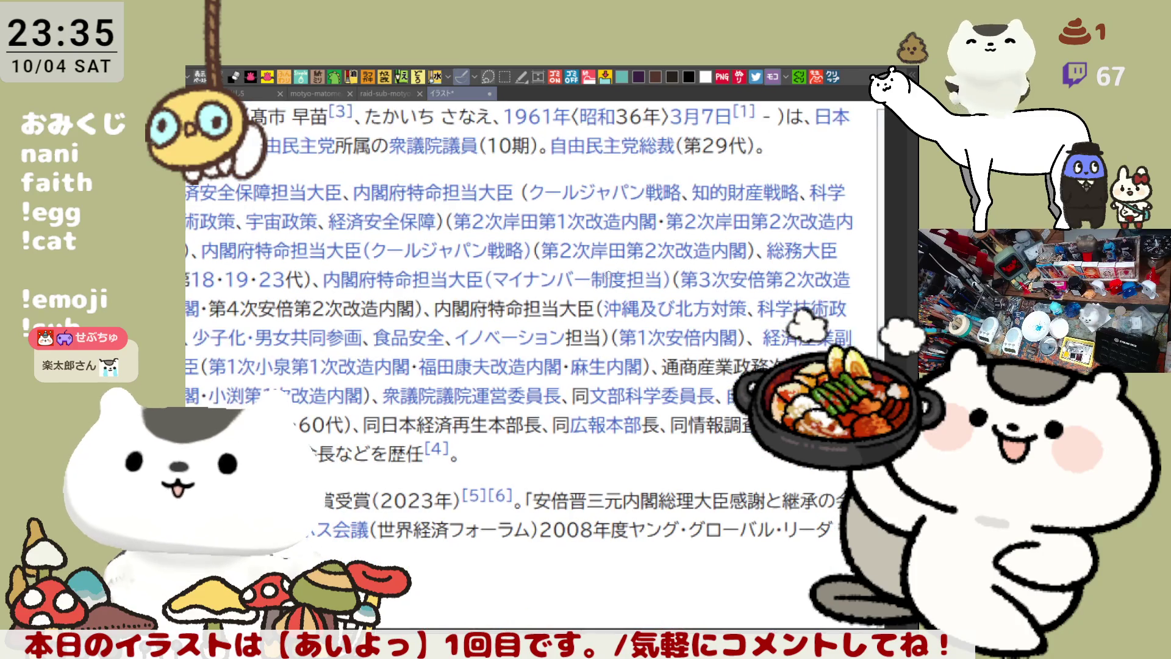
left_click_drag(354, 265, 513, 272)
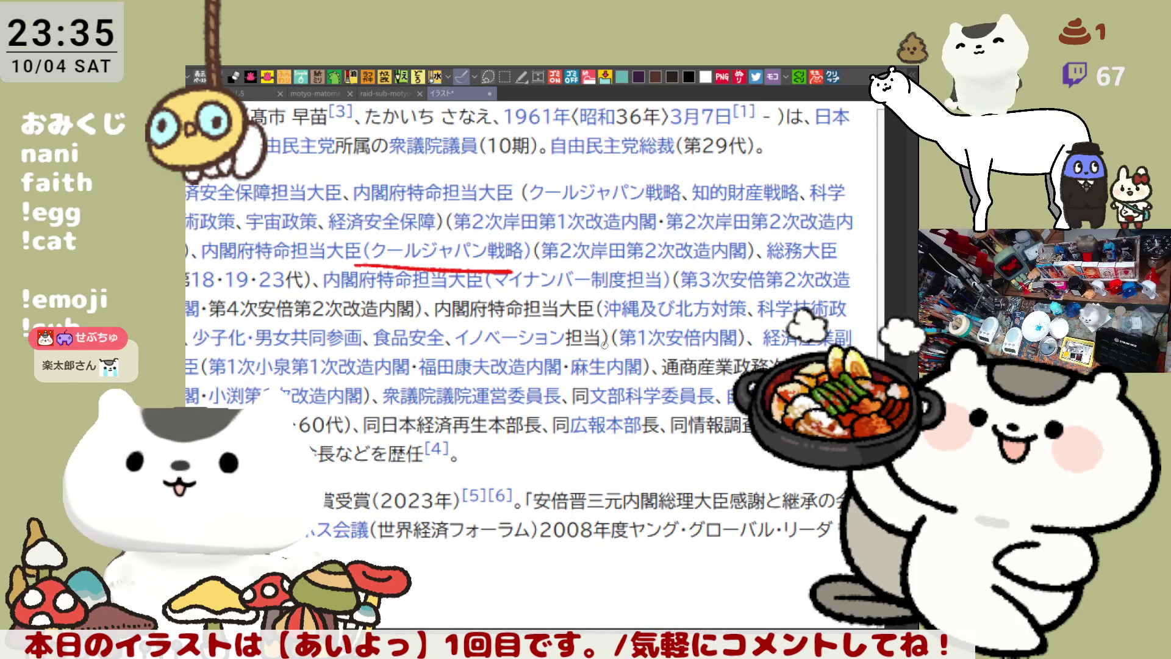
left_click_drag(446, 346, 558, 354)
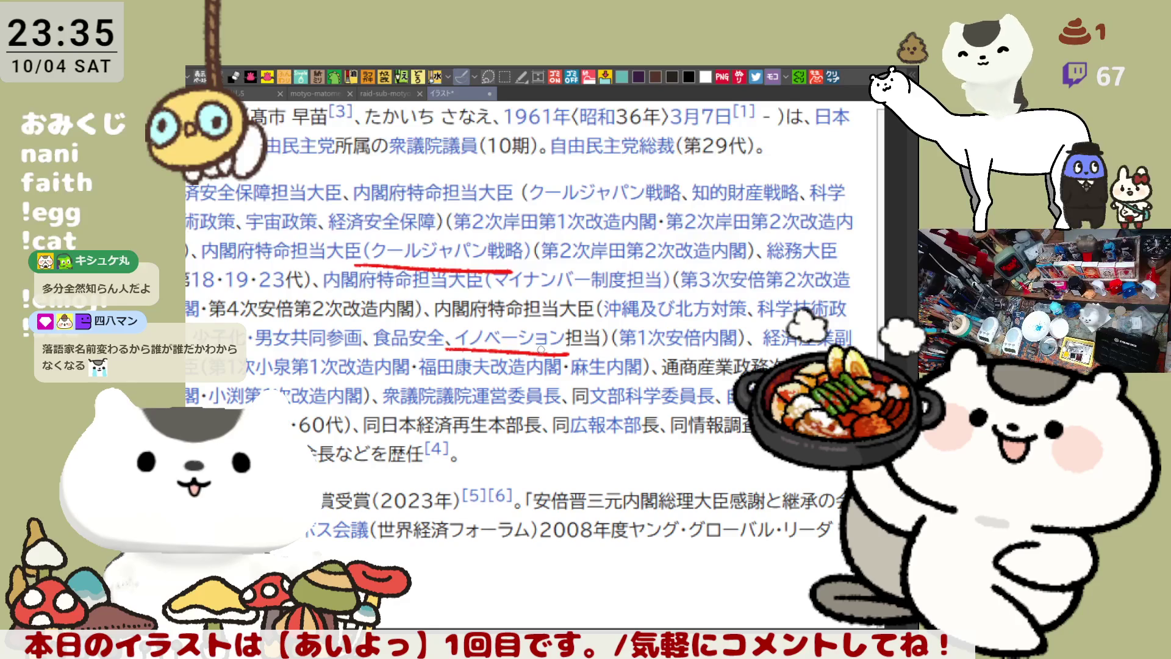
Remove an extra underline and underline (マイナンバー制度担当) in red
left_click_drag(518, 201, 630, 209)
key("ctrl+z")
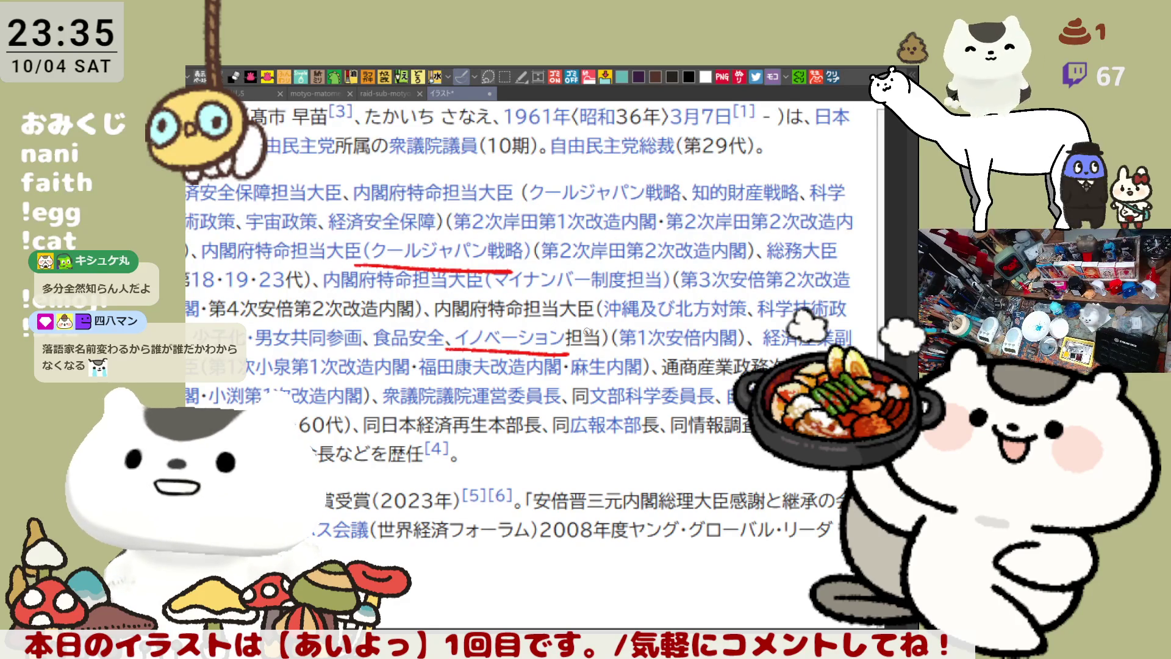
left_click_drag(485, 296, 574, 295)
mouse_move(635, 368)
left_mouse_down()
mouse_move(621, 366)
mouse_move(657, 359)
left_mouse_up()
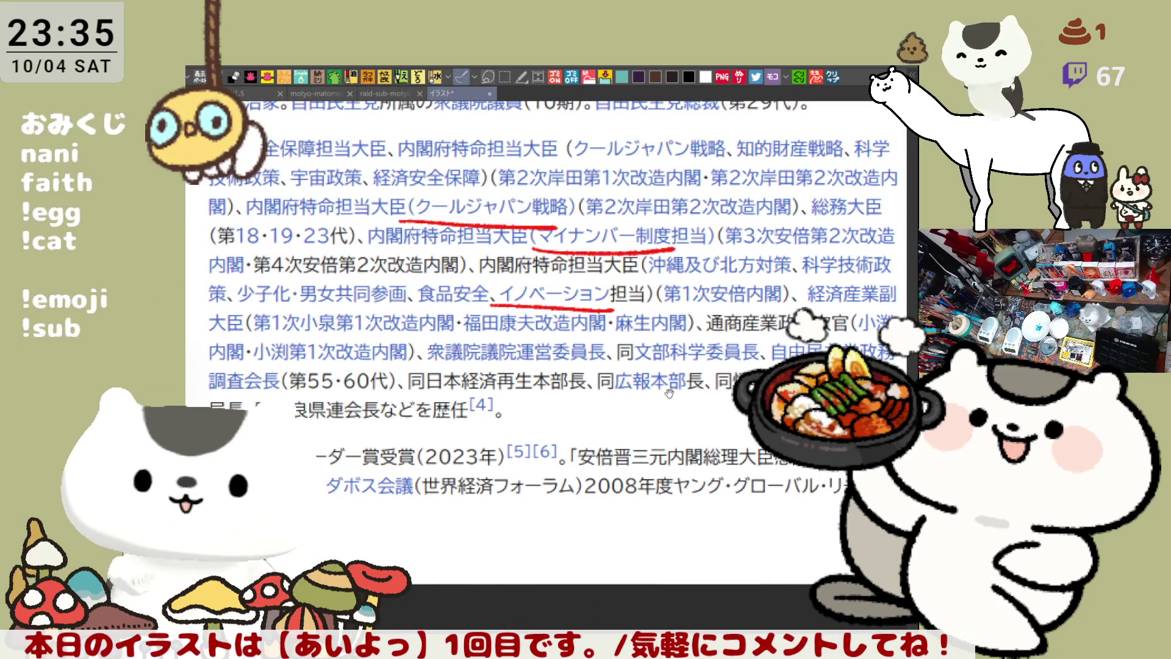
scroll(655, 360, "down", 2)
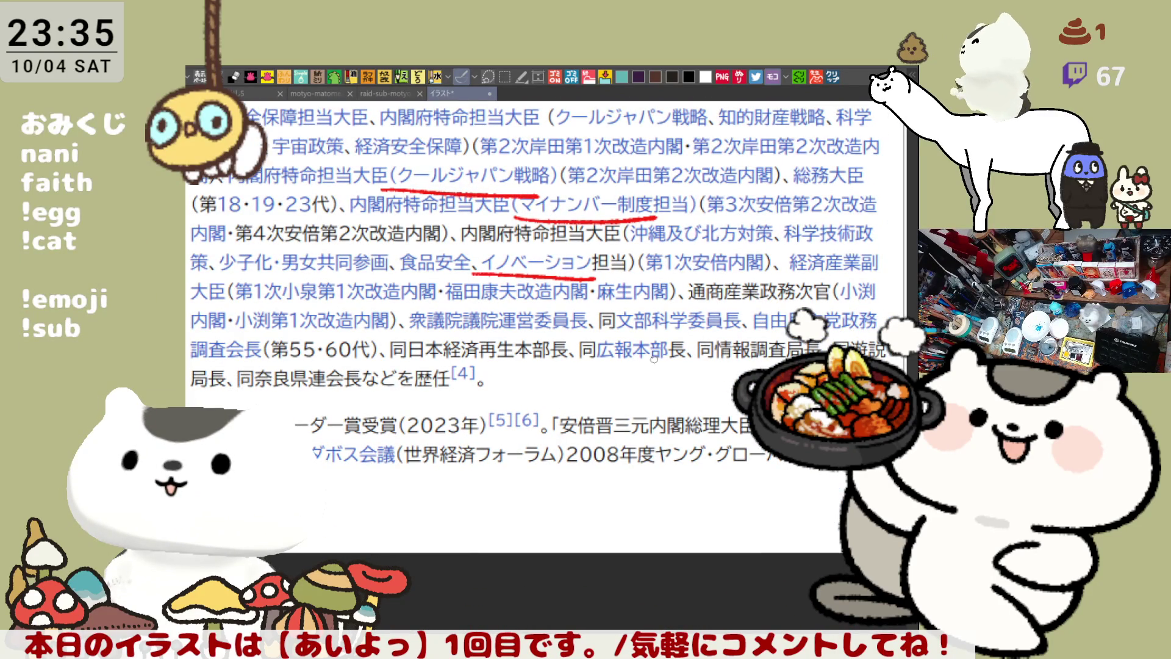
scroll(654, 359, "up", 1)
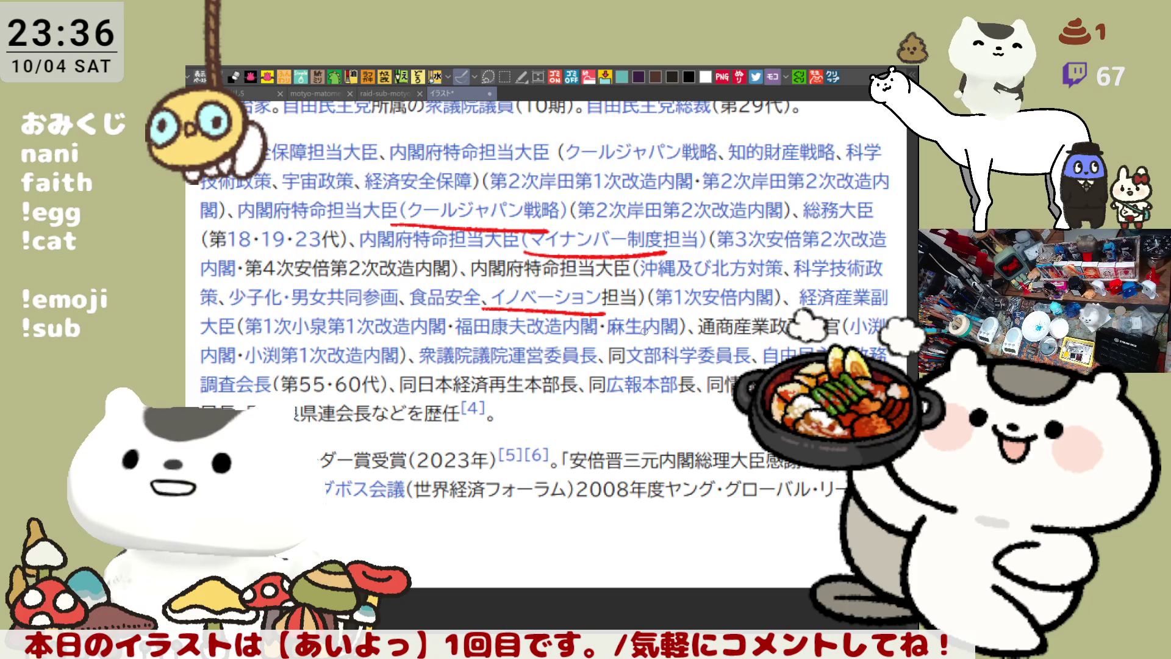
scroll(651, 262, "up", 3)
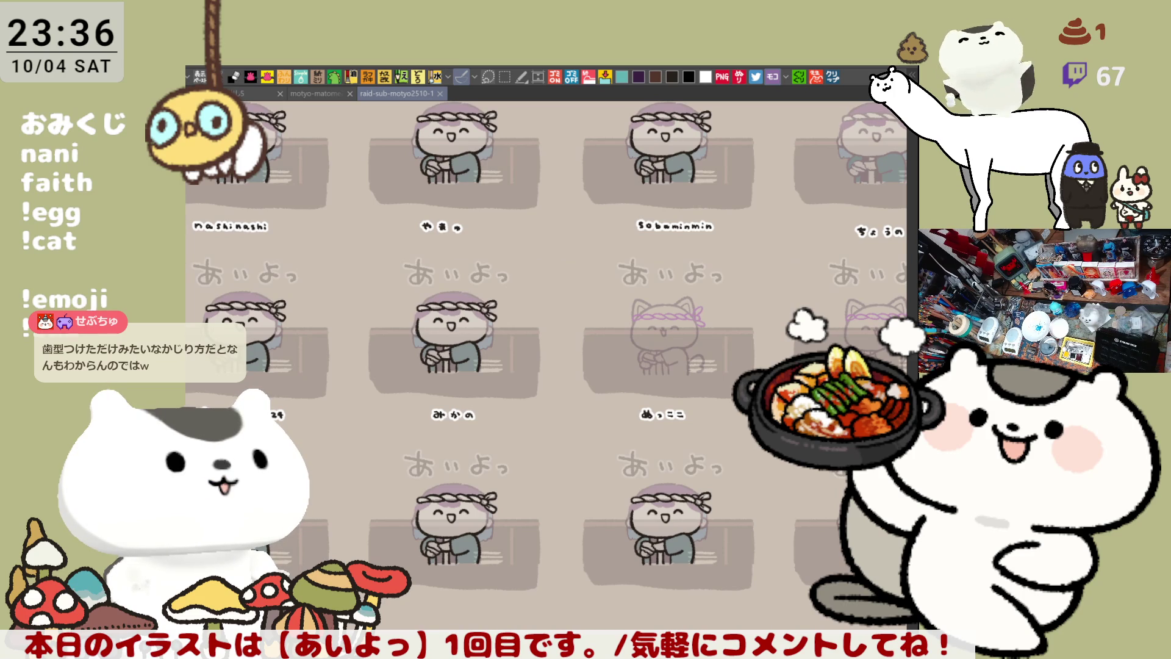
Switch back to the rabbit lineart document and choose black for inking
left_click(318, 93)
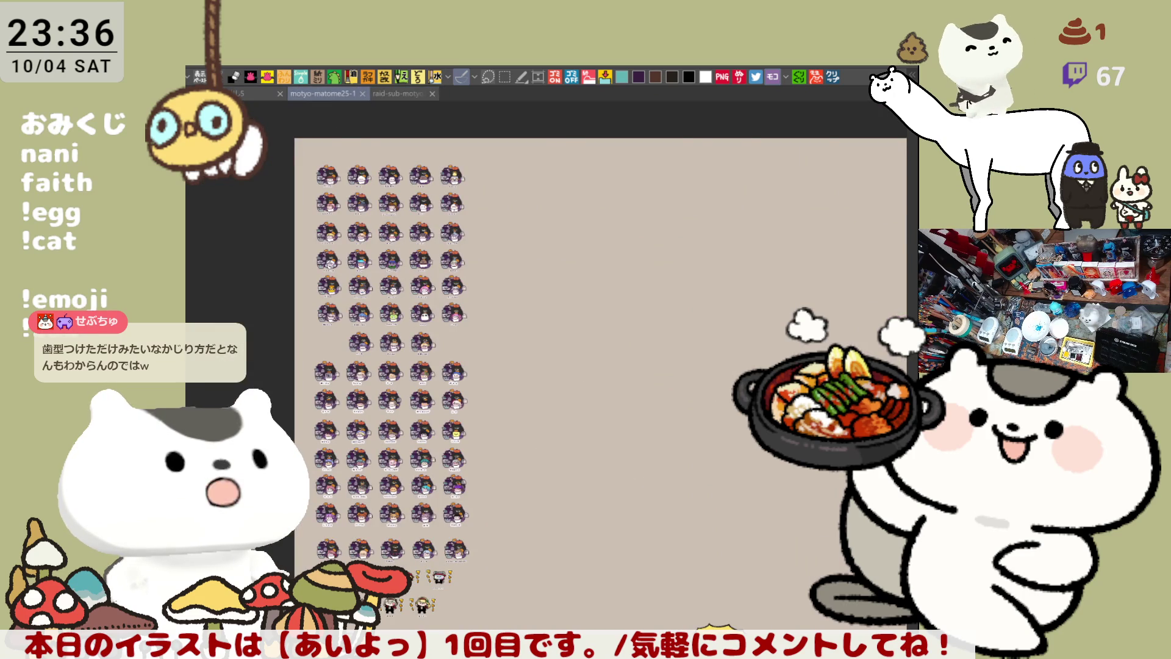
left_click(256, 93)
key("ctrl+Tab")
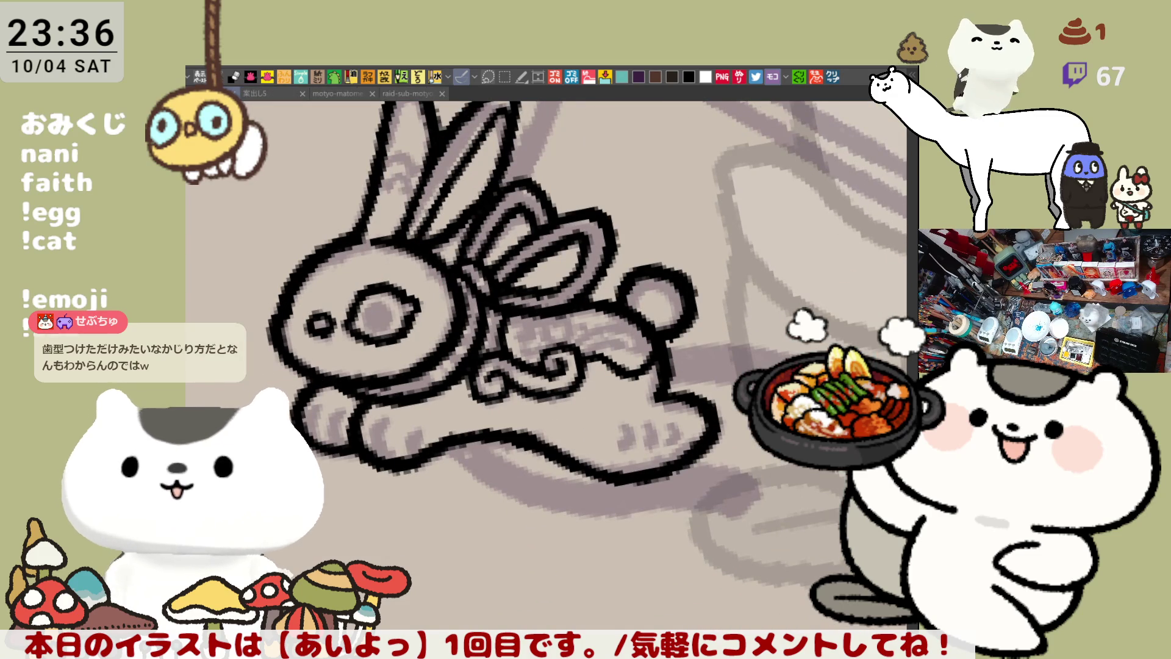
scroll(553, 405, "up", 3)
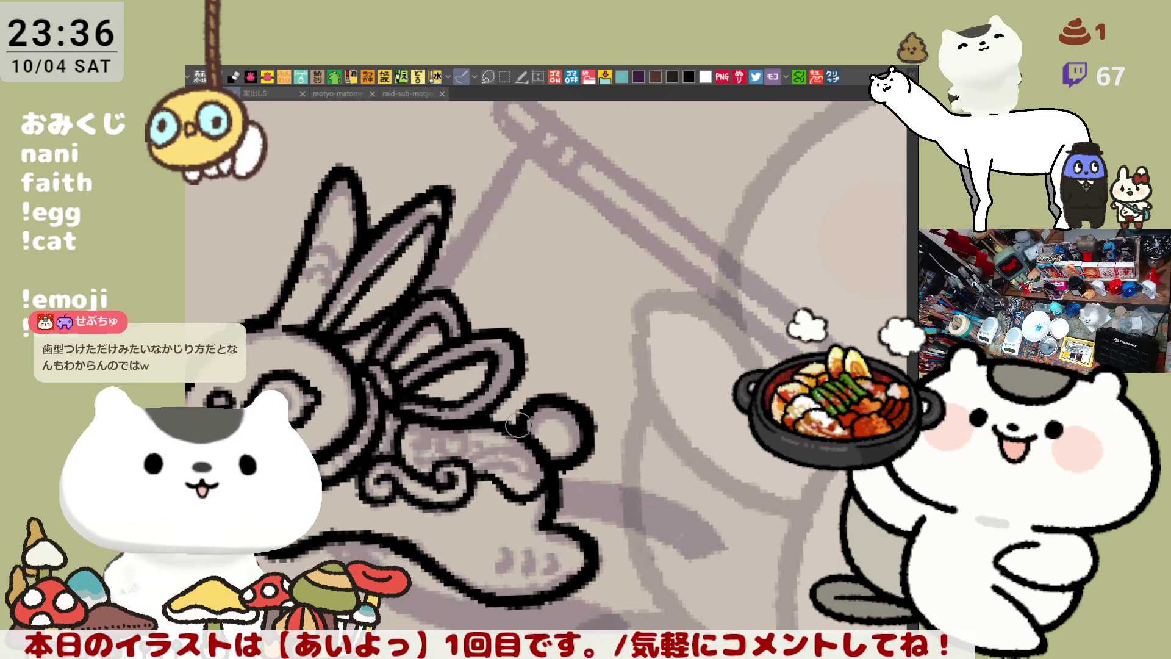
left_click(687, 76)
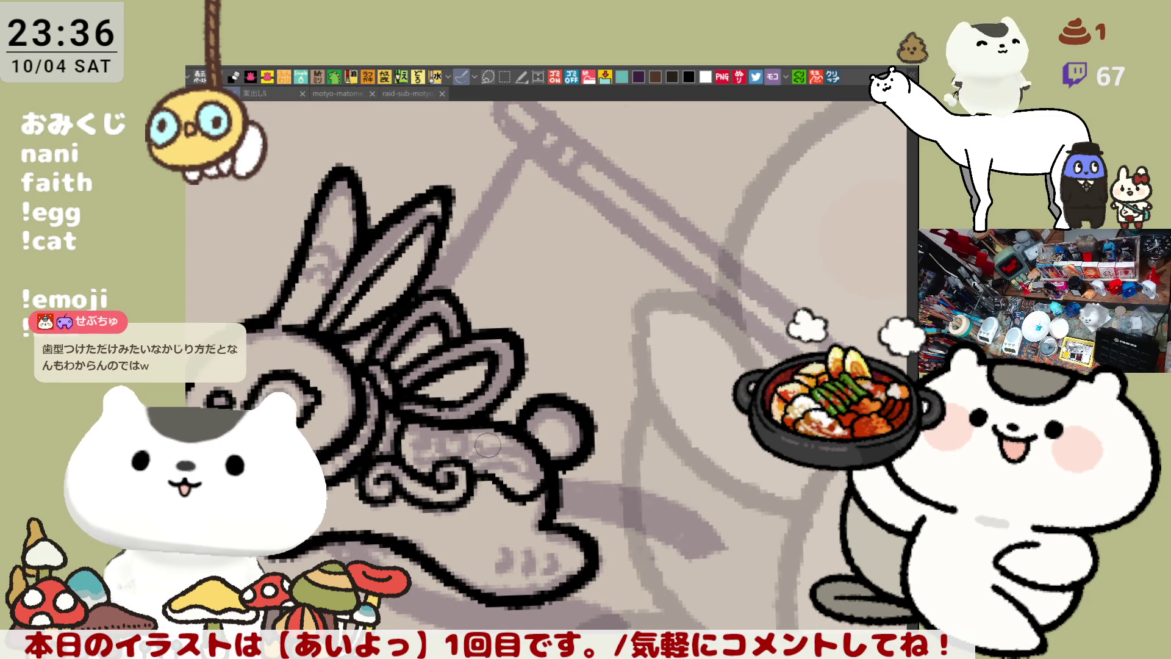
Darken the swirl's lower curl and curling tail, then rotate the view counter-clockwise
left_click_drag(462, 466, 530, 473)
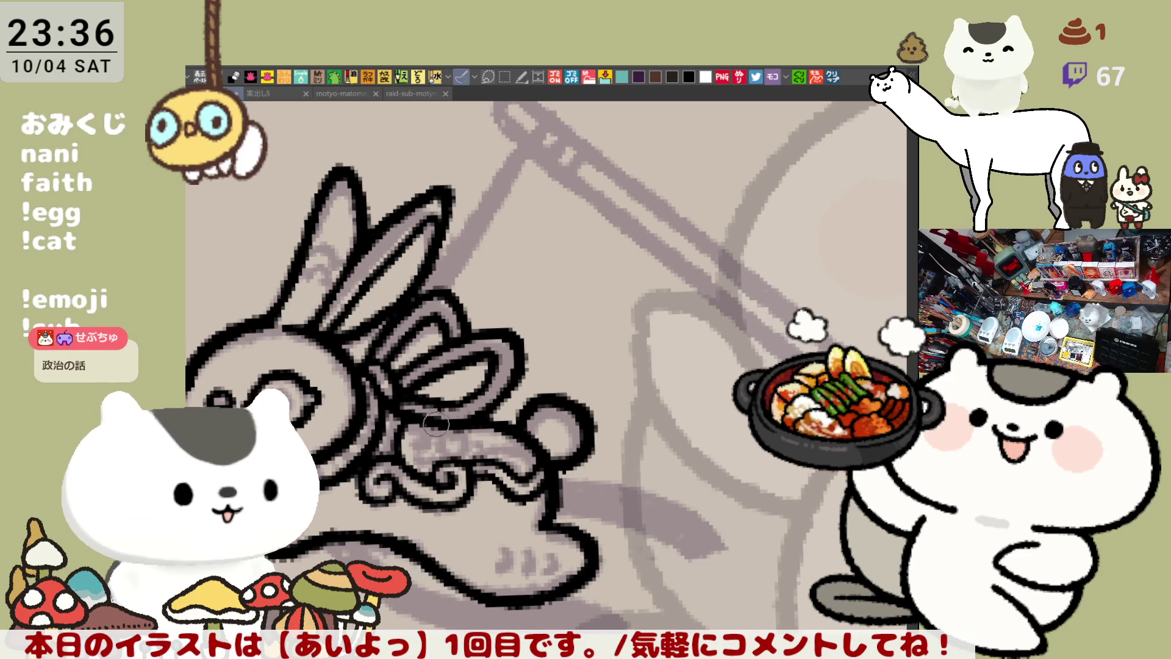
left_click_drag(419, 457, 448, 451)
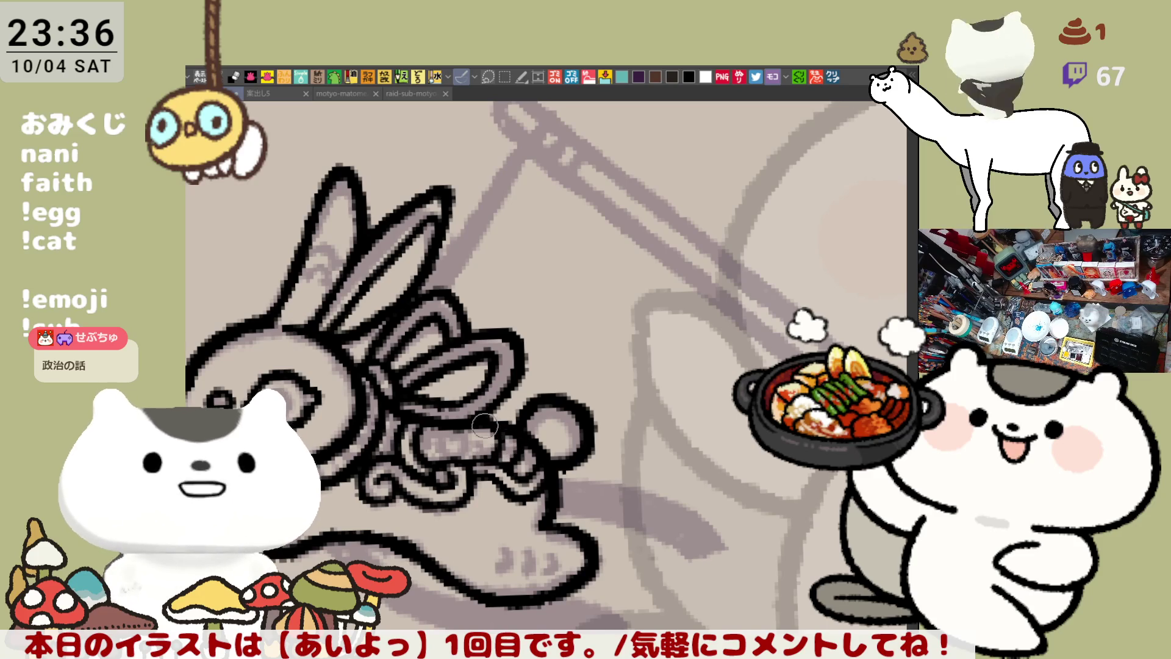
key("minus")
key("minus")
key("minus")
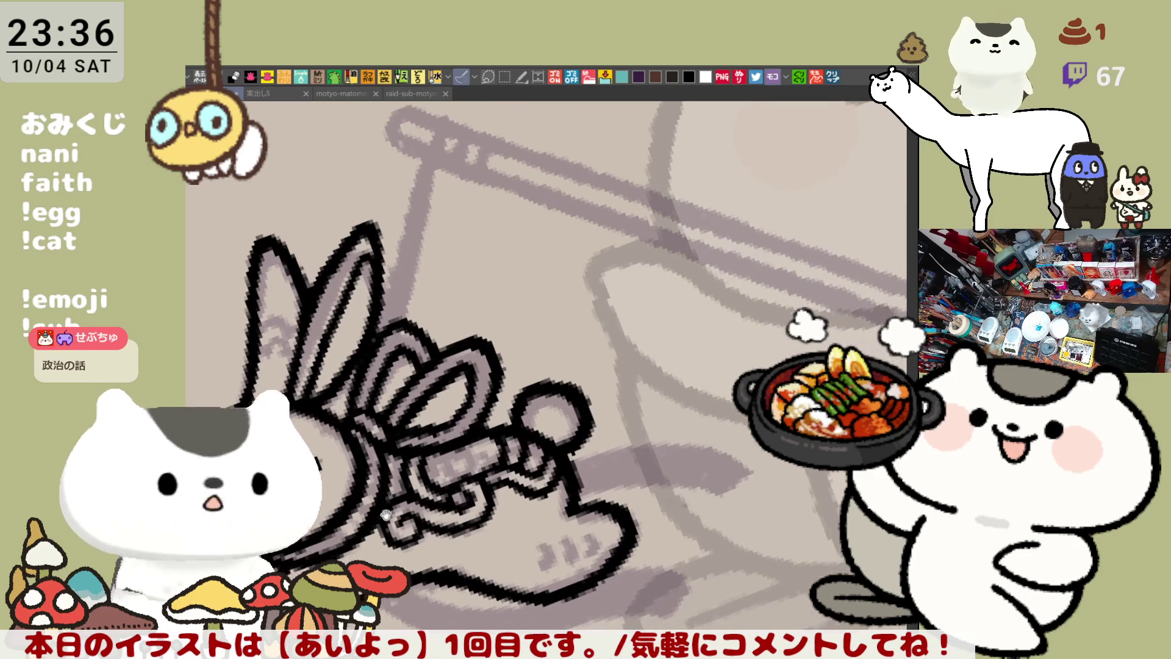
scroll(381, 456, "down", 1)
scroll(380, 456, "up", 4)
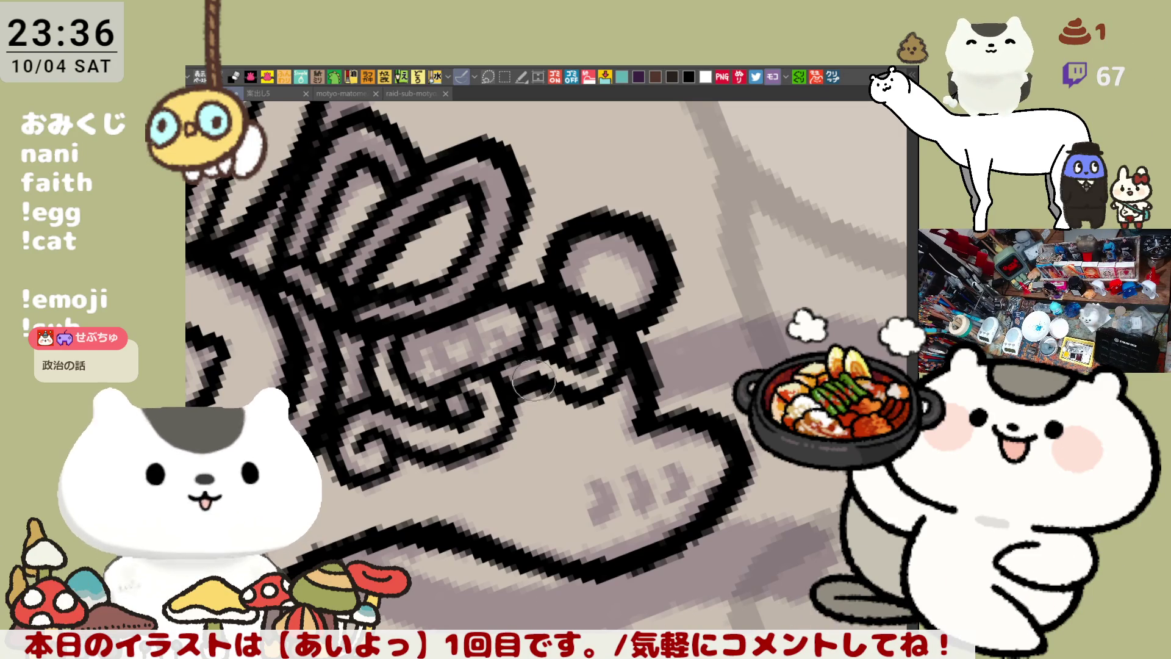
Tilt the canvas to a drawing angle and ink a long line along the rabbit's lower outline
key("asciicircum")
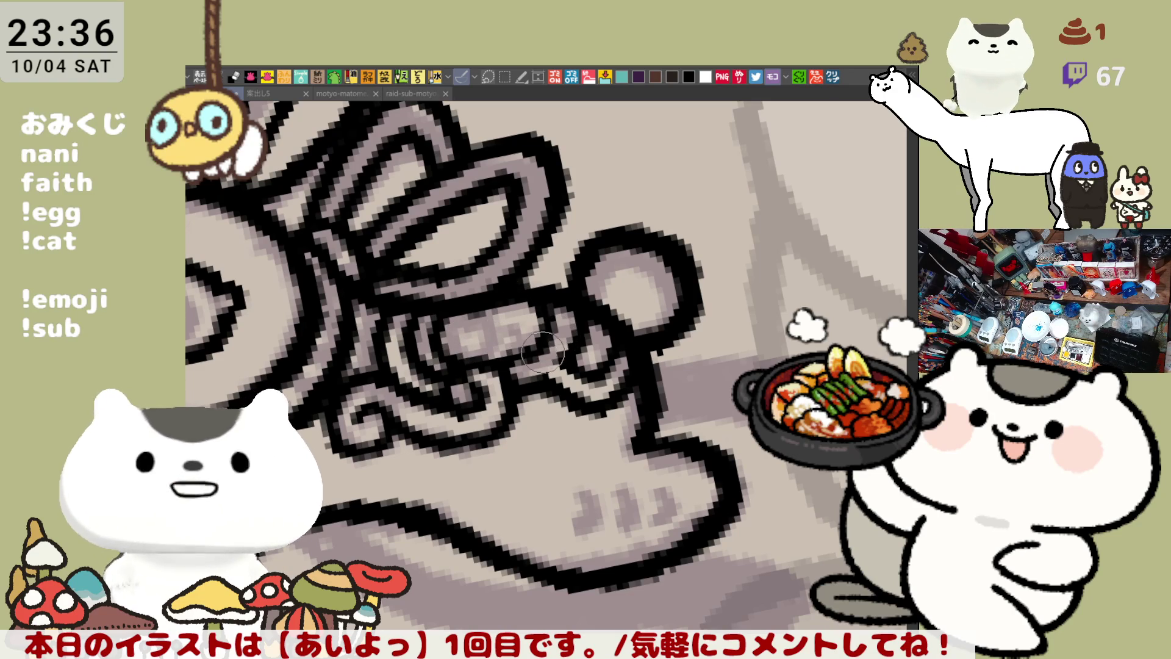
key("asciicircum")
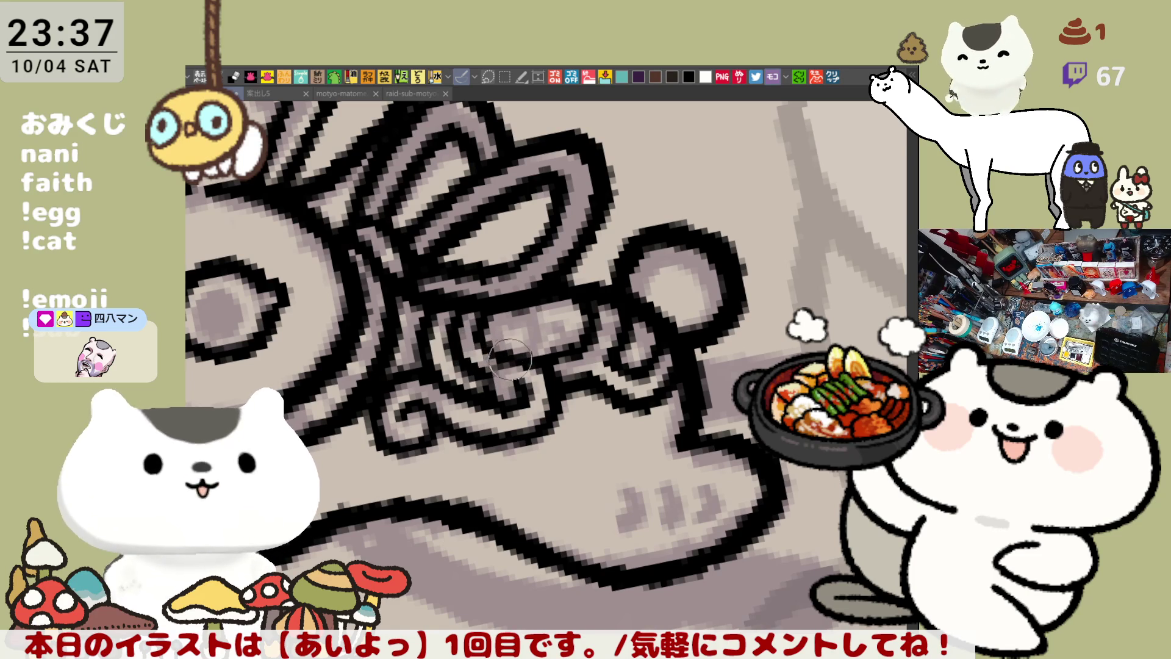
left_click_drag(618, 298, 601, 328)
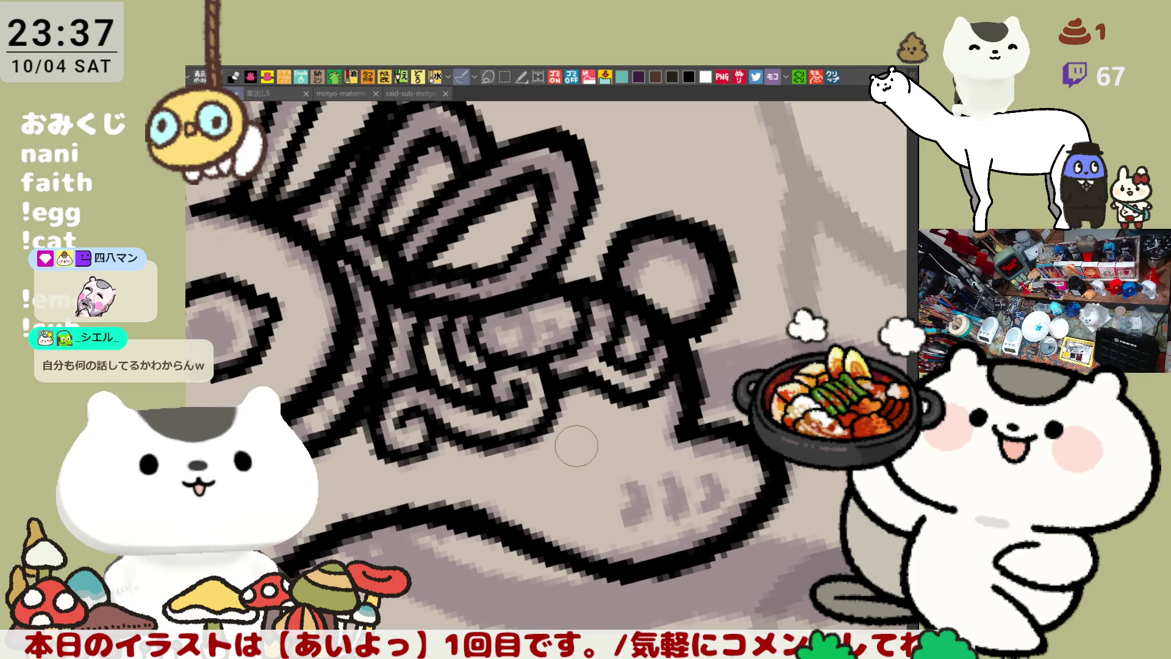
scroll(576, 446, "down", 1)
left_click_drag(576, 446, 560, 387)
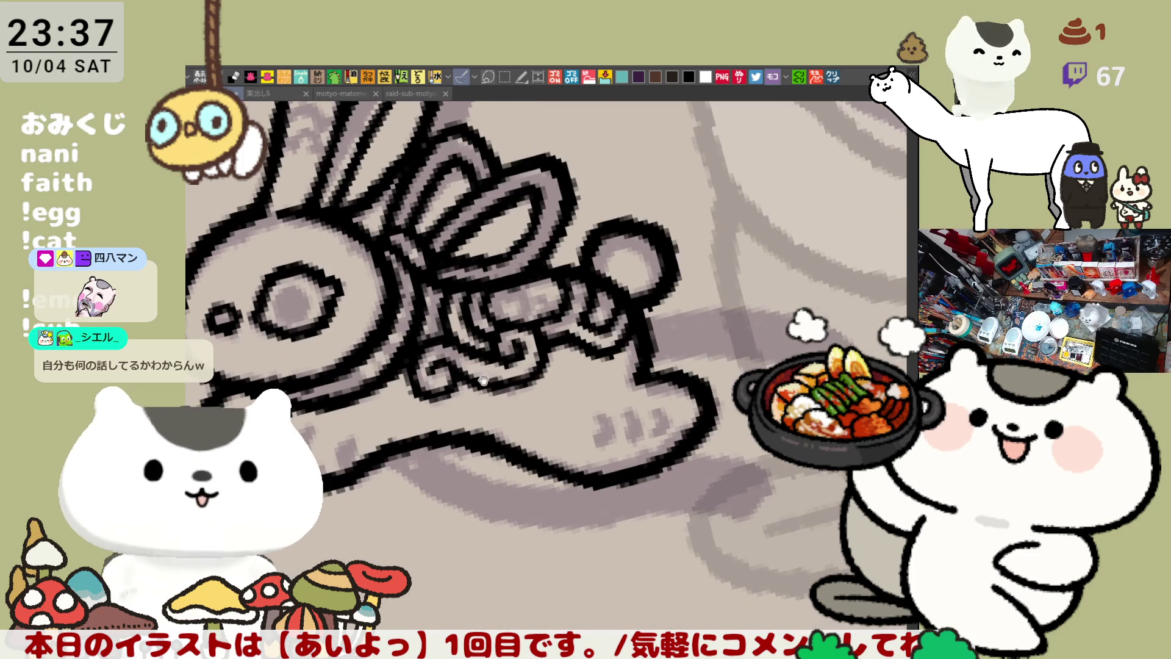
left_click_drag(372, 457, 547, 500)
key("ctrl+z")
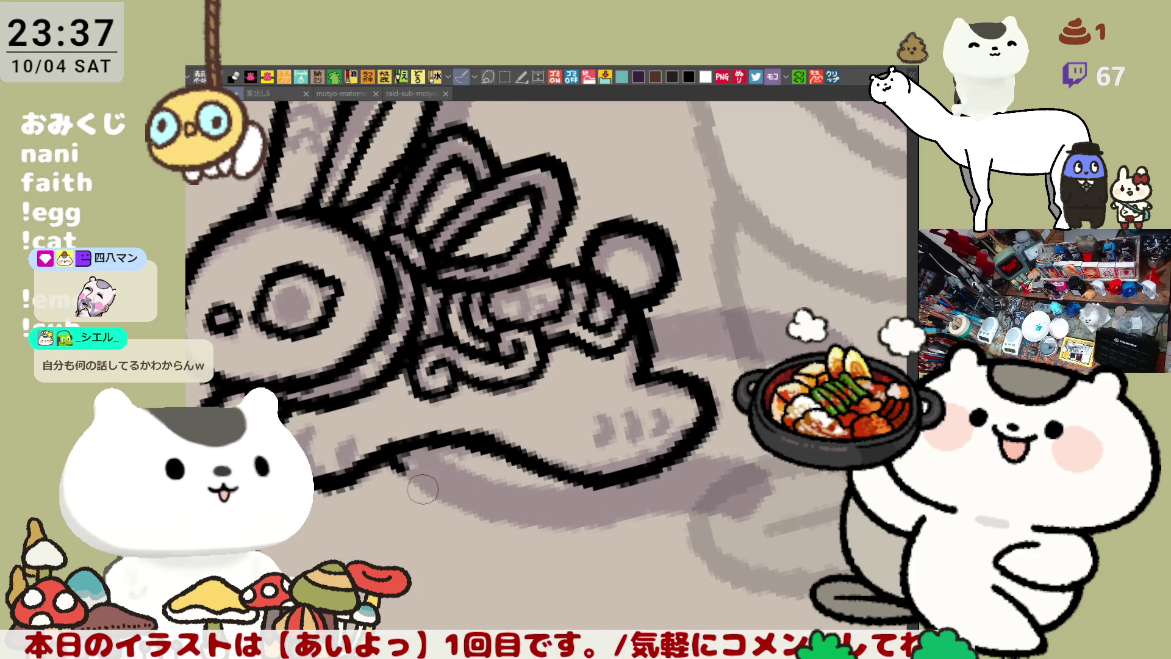
left_click_drag(384, 455, 620, 521)
Extend the lower and upper lines rightward from the rabbit's hindquarters
left_click_drag(430, 445, 554, 475)
key("ctrl+z")
mouse_move(421, 434)
left_mouse_down()
mouse_move(585, 488)
mouse_move(595, 518)
left_mouse_up()
key("ctrl+z")
mouse_move(421, 434)
left_mouse_down()
mouse_move(582, 500)
mouse_move(457, 451)
mouse_move(567, 488)
mouse_move(590, 477)
left_mouse_up()
key("ctrl+z")
key("ctrl+z")
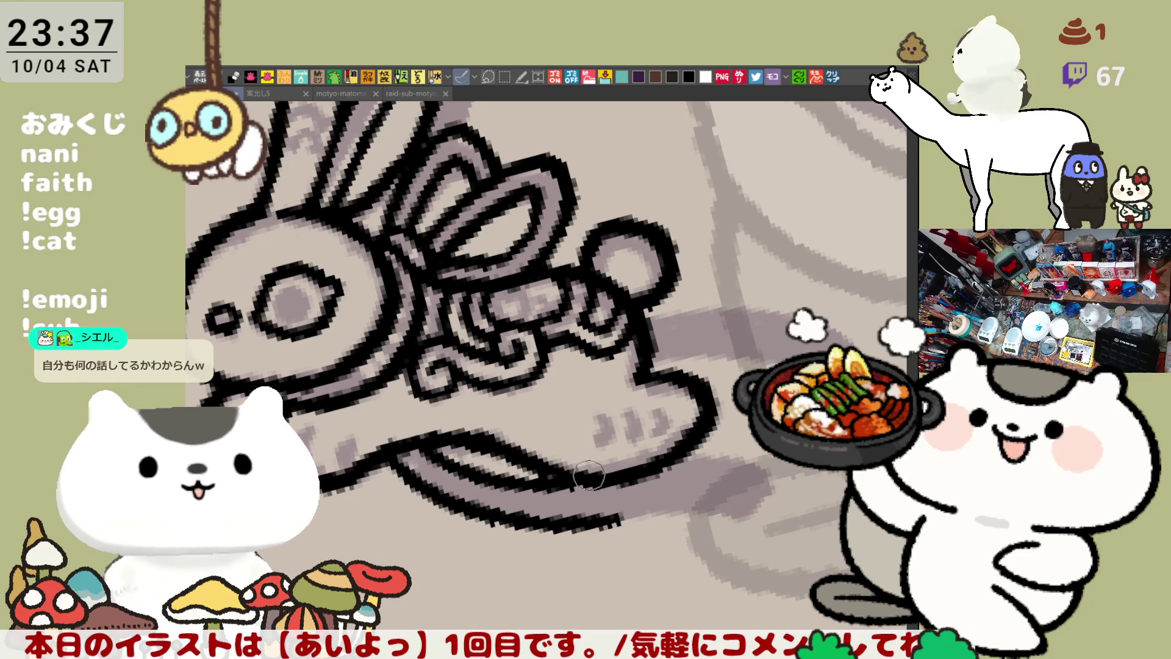
left_click_drag(607, 519, 750, 516)
left_click_drag(665, 448, 784, 470)
key("ctrl+z")
left_click_drag(671, 446, 783, 470)
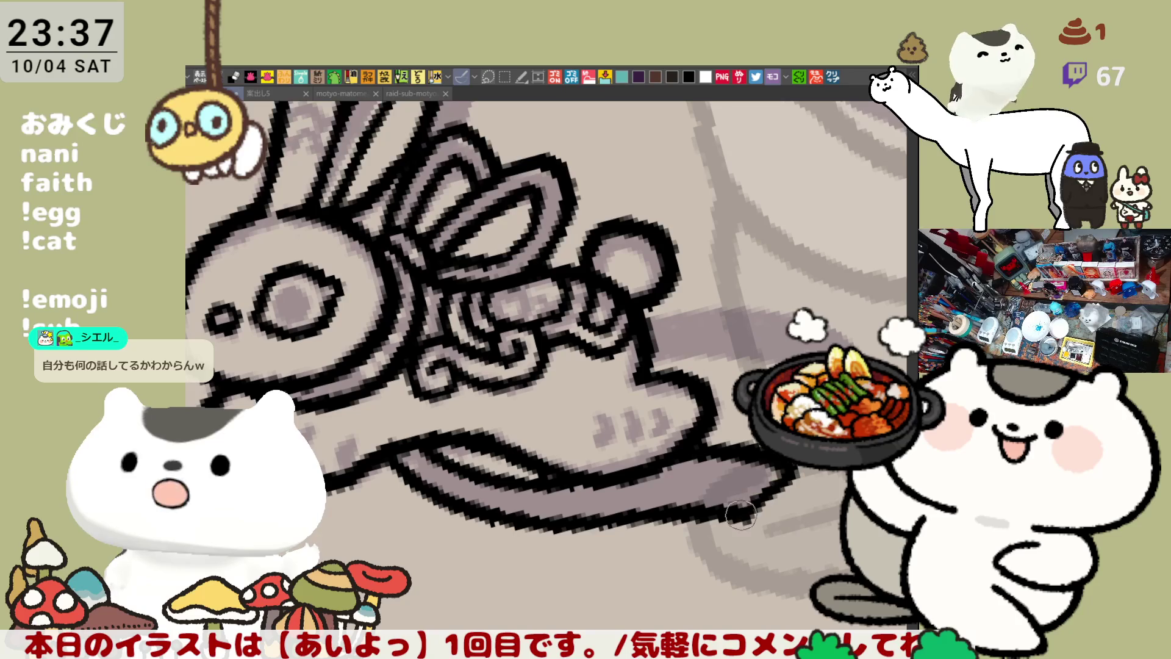
Draw long black lines sweeping right from the body and past the tail
mouse_move(747, 378)
left_mouse_down()
mouse_move(692, 460)
mouse_move(674, 415)
mouse_move(713, 402)
left_mouse_up()
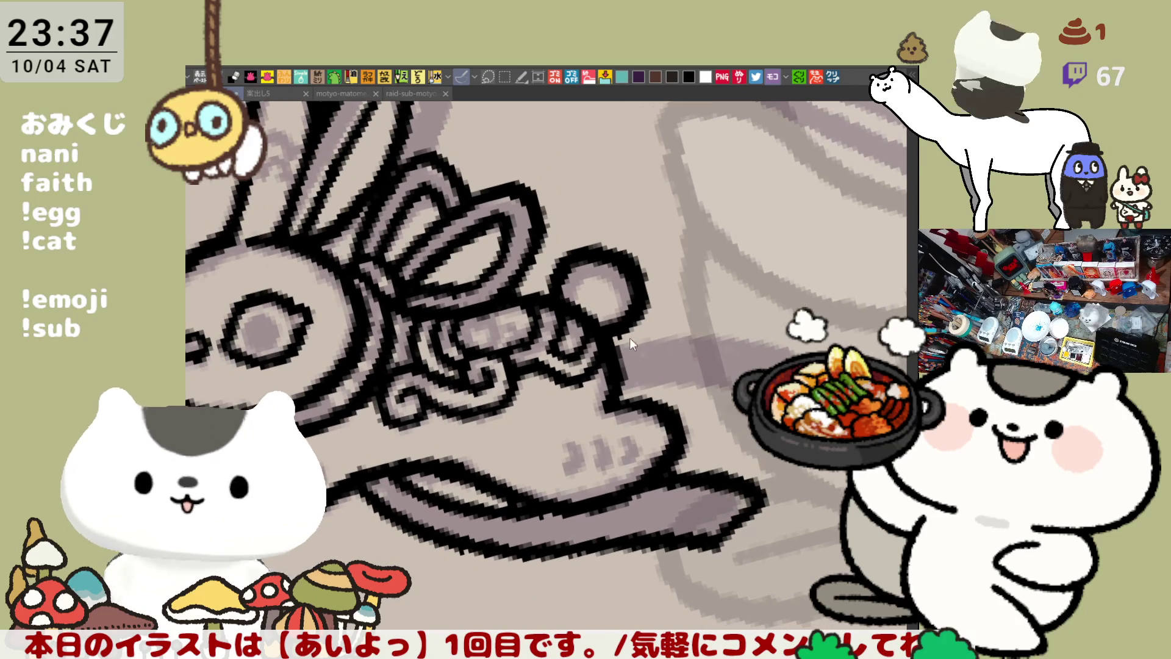
left_click_drag(610, 397, 732, 381)
key("ctrl+z")
left_click_drag(616, 390, 759, 369)
key("ctrl+z")
left_click_drag(615, 389, 754, 383)
left_click_drag(632, 341, 824, 328)
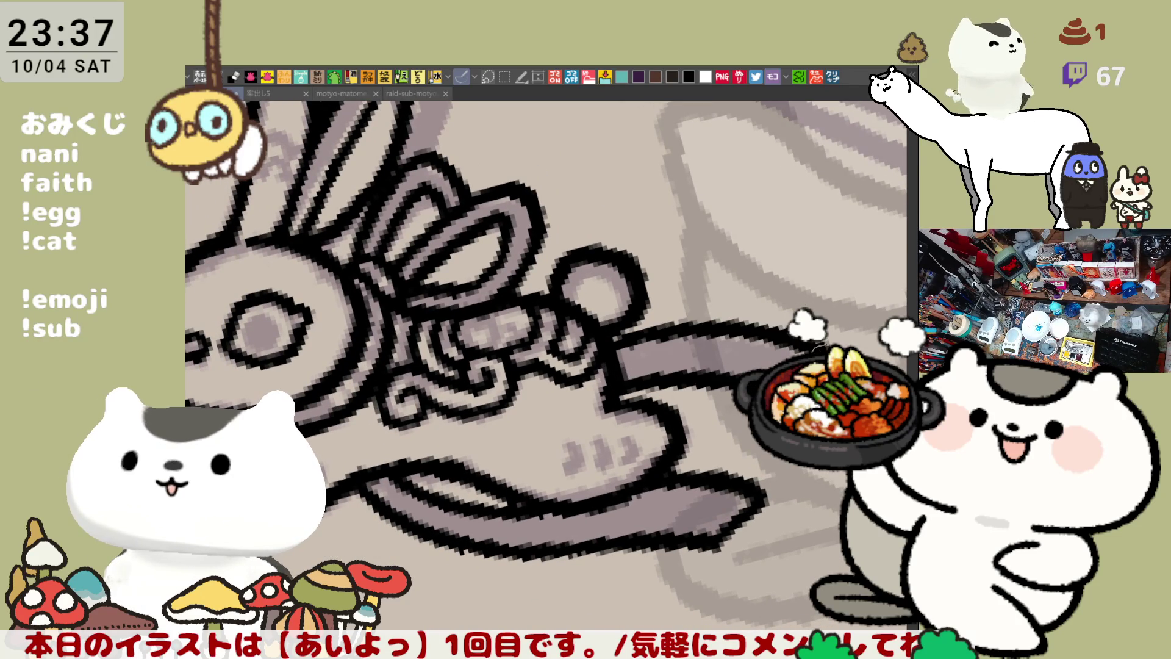
key("ctrl+z")
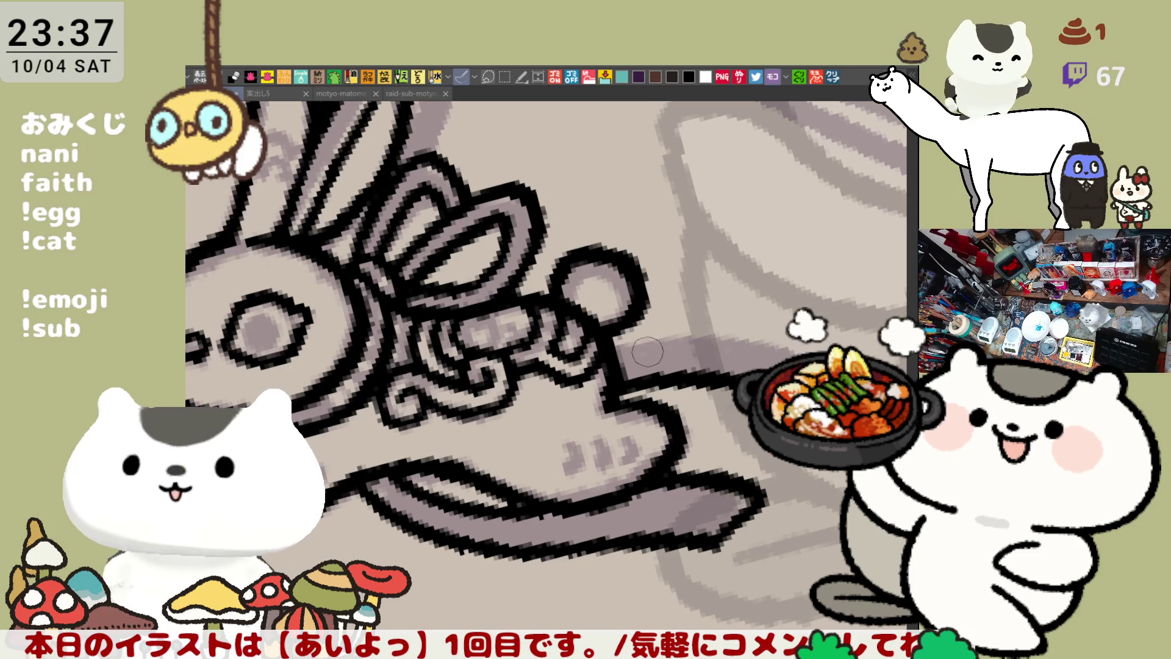
key("ctrl+y")
left_click_drag(636, 262, 673, 308)
left_click_drag(603, 467, 664, 425)
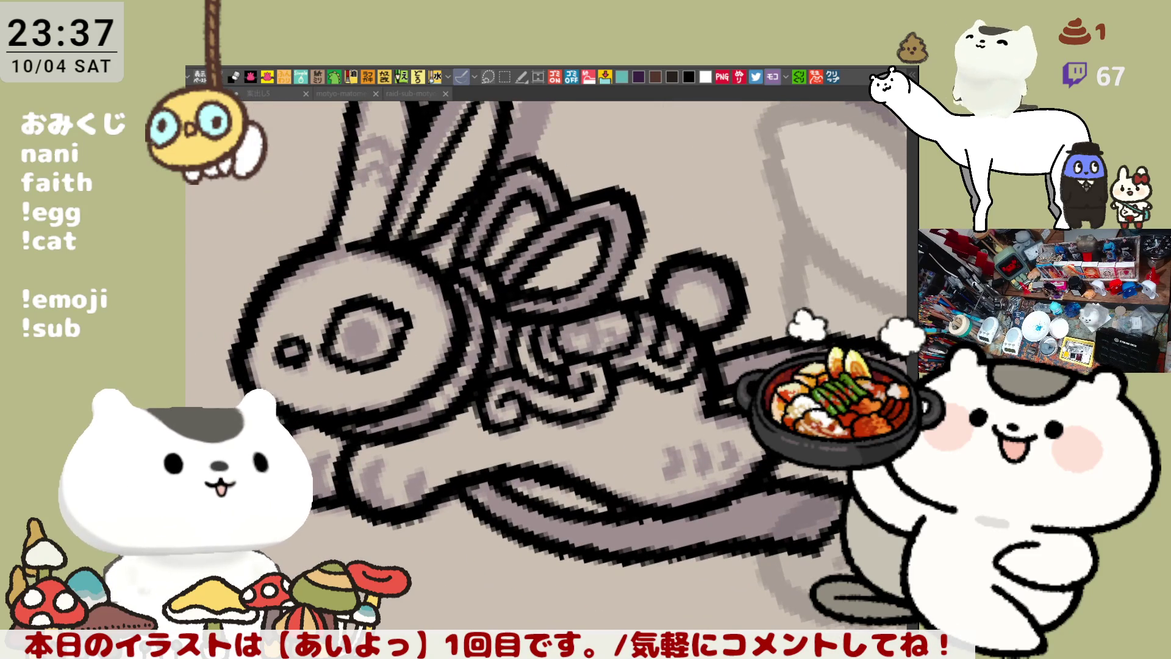
scroll(430, 317, "up", 5)
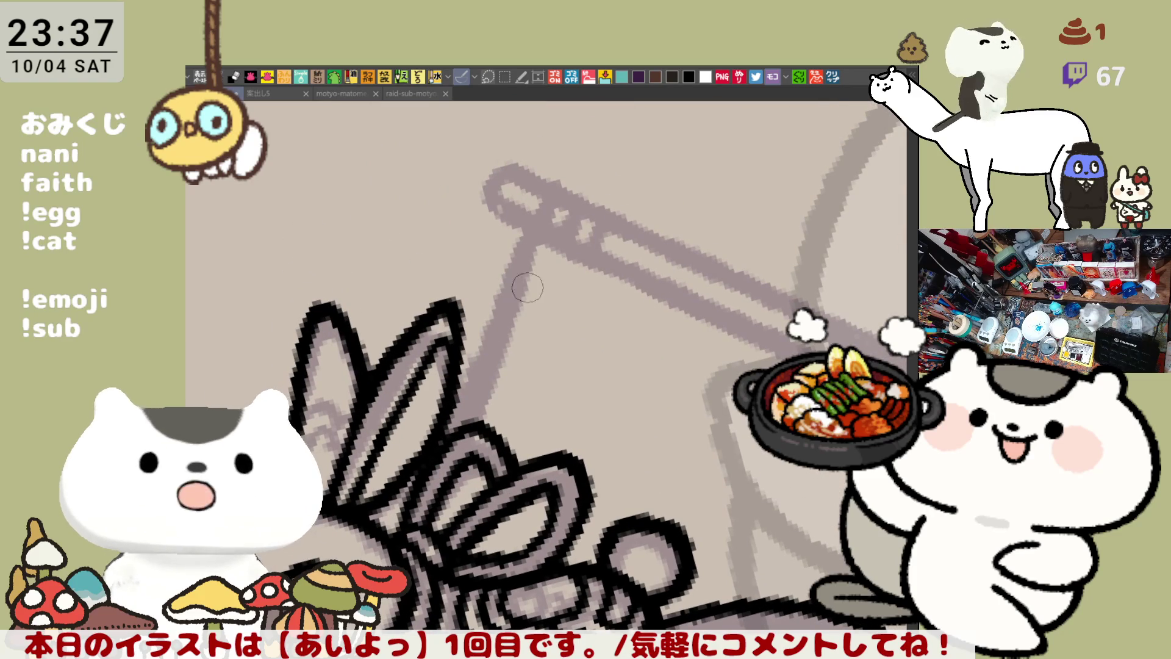
Ink two parallel black lines along the pole over the grey sketch
left_click_drag(527, 229, 456, 430)
key("ctrl+z")
mouse_move(528, 227)
left_mouse_down()
mouse_move(497, 262)
mouse_move(457, 430)
mouse_move(507, 256)
mouse_move(456, 430)
left_mouse_up()
key("ctrl+z")
left_click_drag(464, 359, 456, 430)
mouse_move(554, 221)
left_mouse_down()
mouse_move(458, 445)
mouse_move(546, 235)
mouse_move(465, 429)
left_mouse_up()
key("ctrl+z")
Add a thick black hook at the top of the pole
mouse_move(615, 167)
left_mouse_down()
mouse_move(607, 298)
mouse_move(526, 244)
mouse_move(480, 287)
left_mouse_up()
key("ctrl+z")
mouse_move(518, 250)
left_mouse_down()
mouse_move(482, 302)
mouse_move(491, 305)
mouse_move(488, 280)
left_mouse_up()
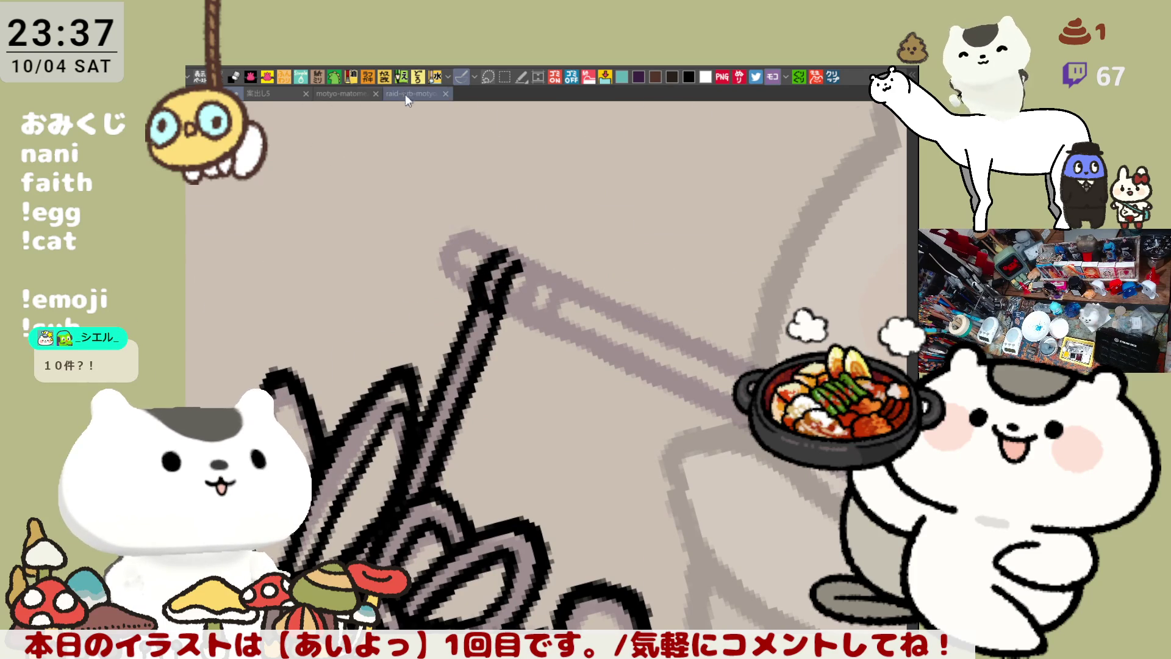
left_click(405, 91)
scroll(606, 386, "down", 3)
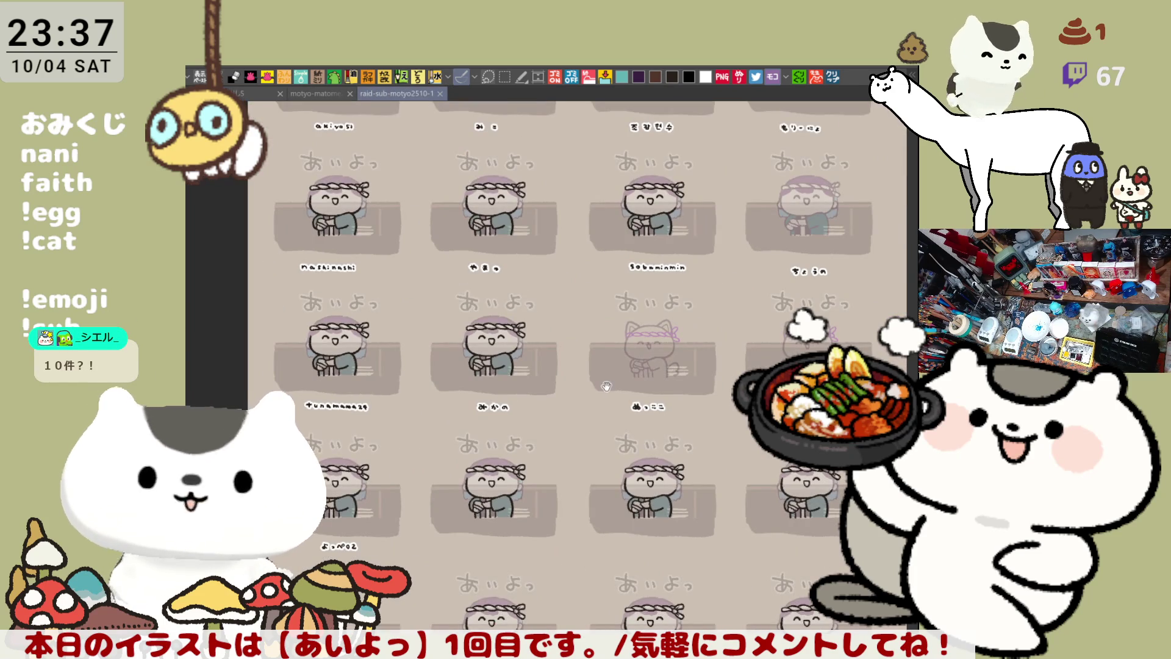
left_click_drag(607, 385, 588, 512)
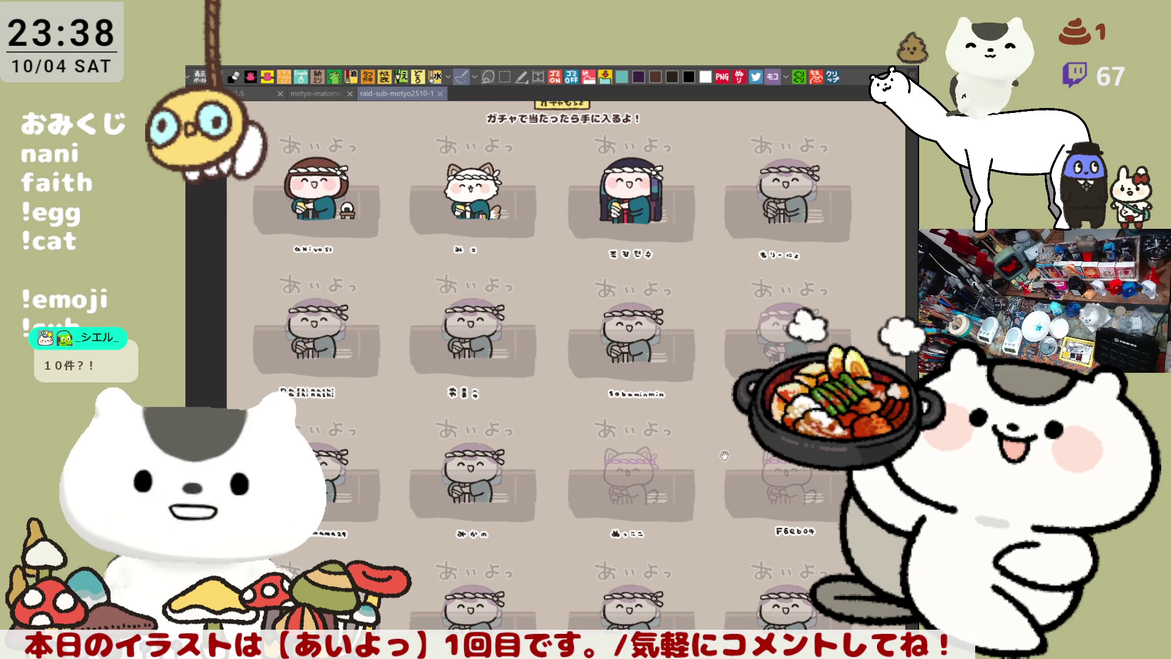
left_click_drag(724, 469, 723, 423)
left_click(319, 92)
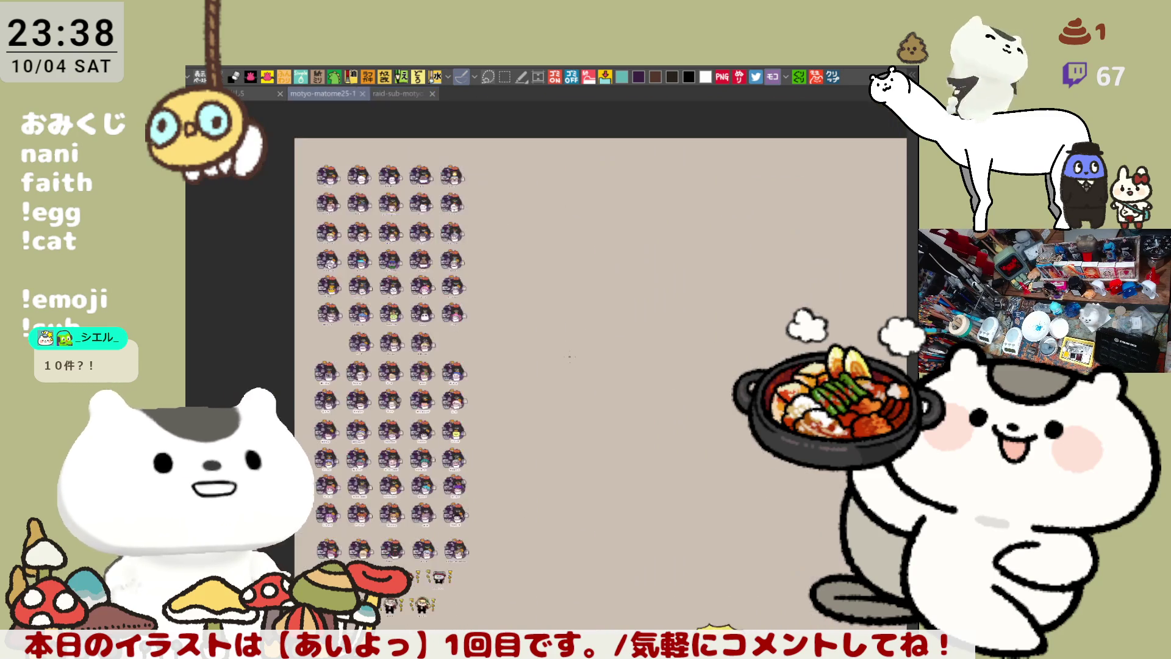
left_click(227, 93)
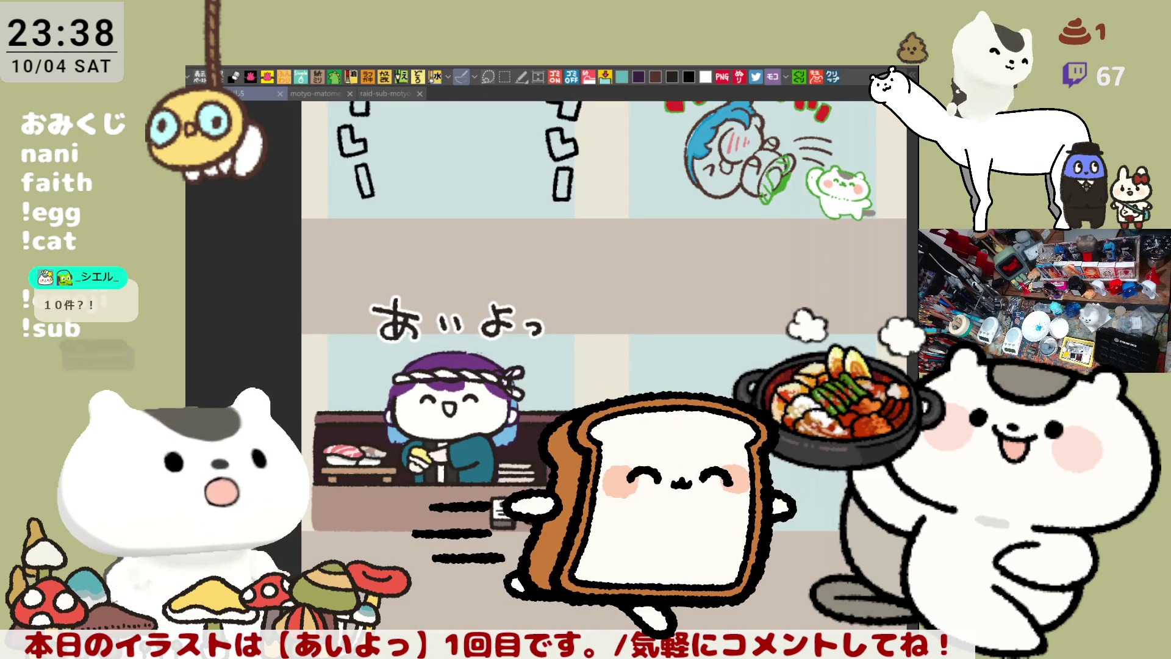
key("ctrl+Tab")
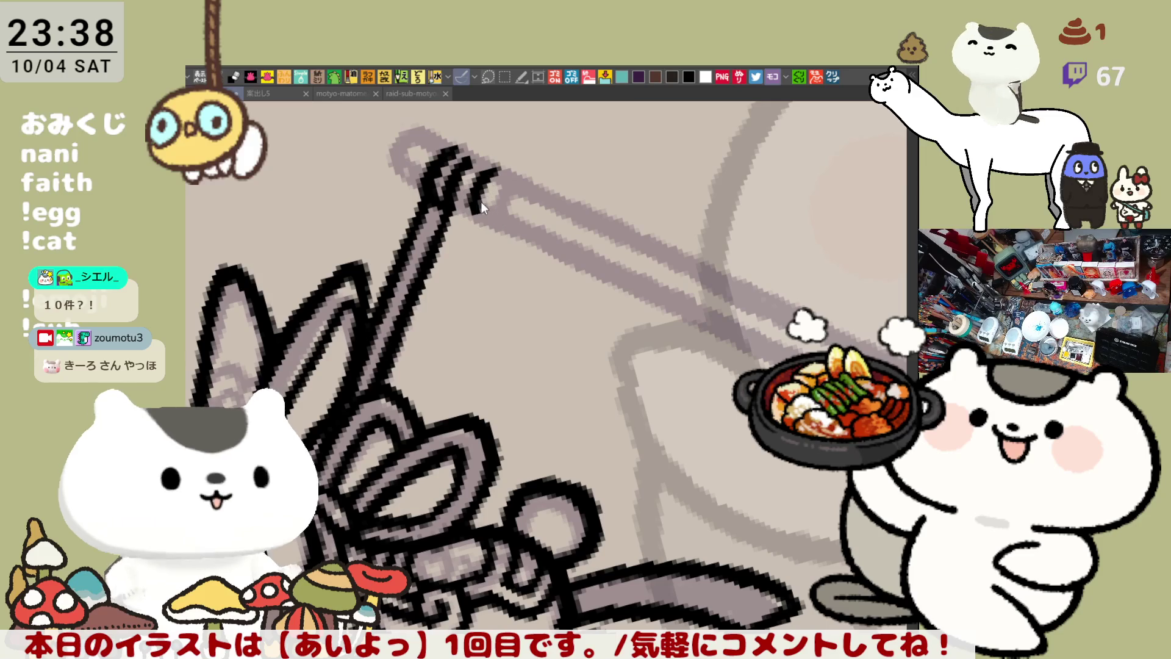
Redraw the rounded knob outline at the pole's top until it closes cleanly
mouse_move(470, 160)
left_mouse_down()
mouse_move(442, 145)
mouse_move(446, 180)
left_mouse_up()
mouse_move(442, 140)
left_mouse_down()
mouse_move(484, 155)
mouse_move(482, 219)
left_mouse_up()
key("ctrl+z")
key("ctrl+z")
key("ctrl+z")
mouse_move(464, 153)
left_mouse_down()
mouse_move(497, 162)
mouse_move(497, 176)
left_mouse_up()
key("ctrl+z")
key("ctrl+z")
mouse_move(402, 139)
left_mouse_down()
mouse_move(387, 157)
mouse_move(402, 142)
mouse_move(458, 147)
mouse_move(386, 166)
mouse_move(454, 141)
left_mouse_up()
key("ctrl+z")
key("ctrl+z")
left_click_drag(648, 285, 562, 264)
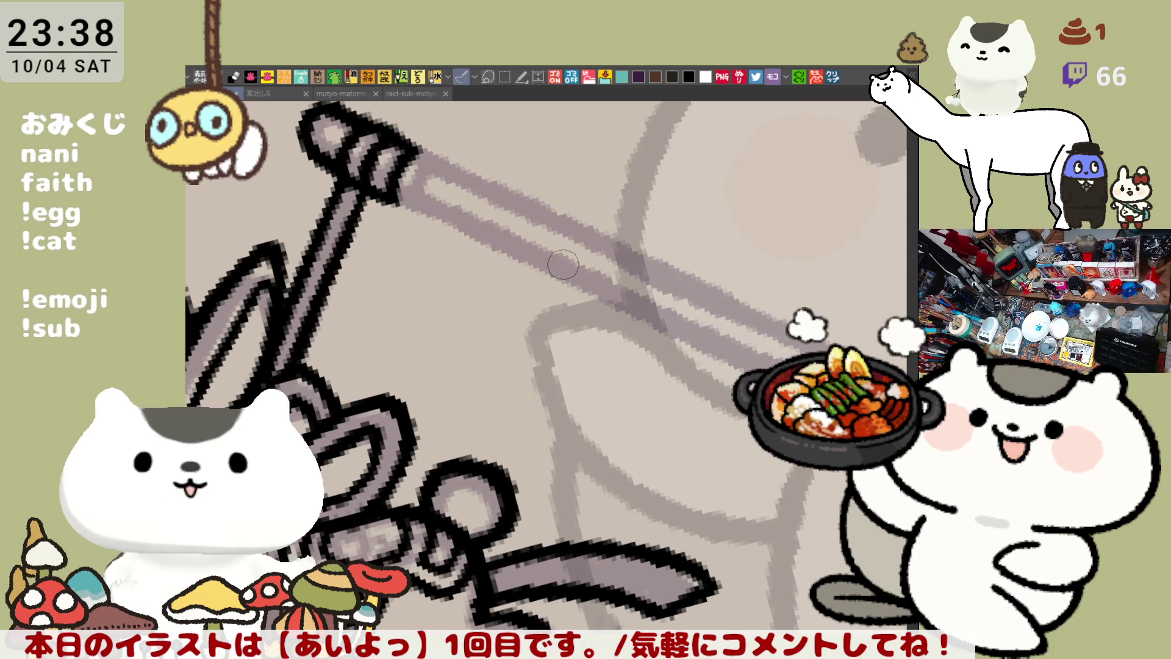
scroll(563, 264, "down", 4)
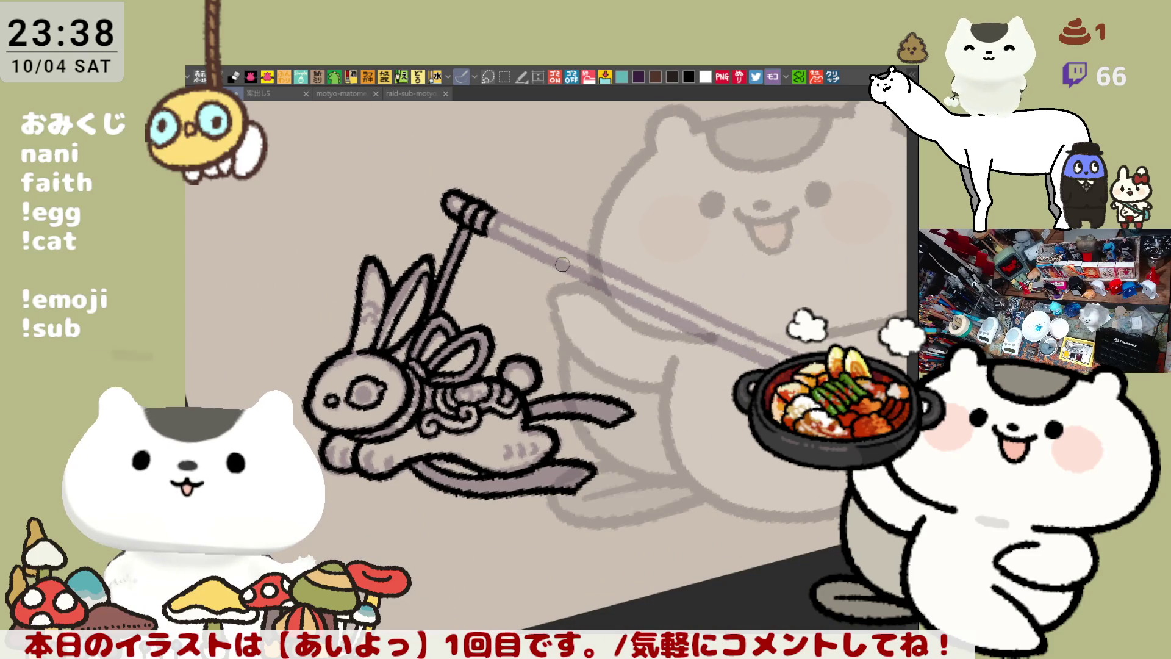
Rotate the view so the pole stands upright and ink its upper left and right edges
mouse_move(562, 264)
left_mouse_down()
mouse_move(656, 308)
mouse_move(694, 349)
mouse_move(689, 396)
left_mouse_up()
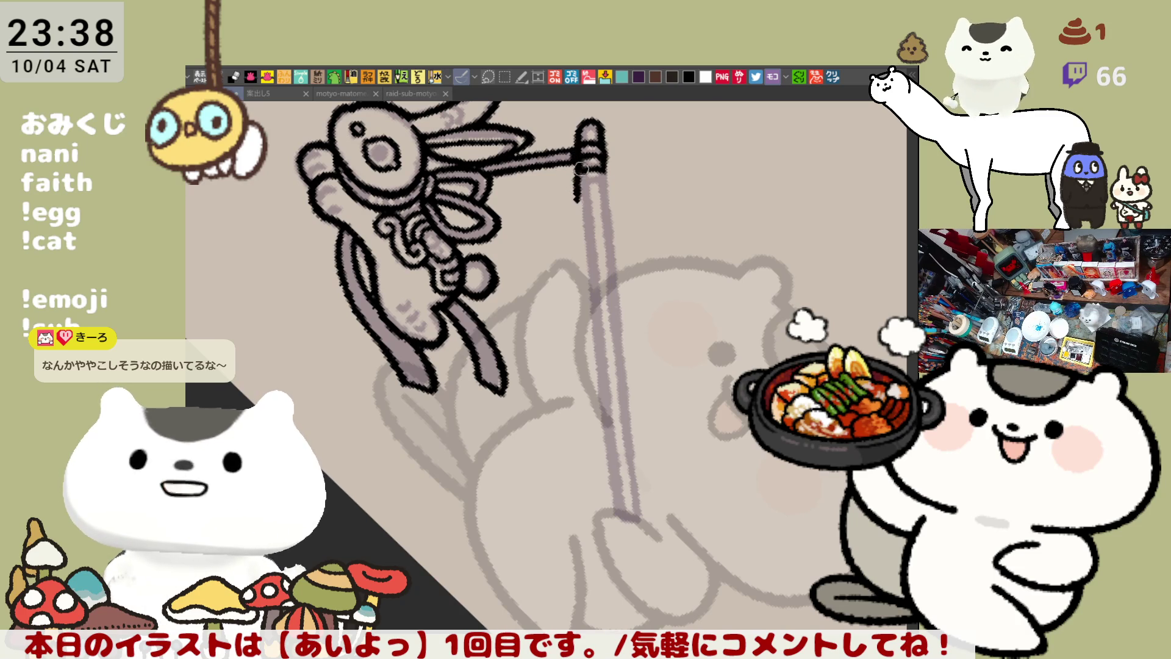
left_click_drag(585, 226, 581, 175)
key("ctrl+z")
left_click_drag(584, 235, 582, 176)
key("ctrl+z")
mouse_move(587, 251)
left_mouse_down()
mouse_move(585, 175)
mouse_move(585, 247)
mouse_move(602, 183)
left_mouse_up()
key("ctrl+z")
key("ctrl+z")
left_click_drag(605, 255, 600, 183)
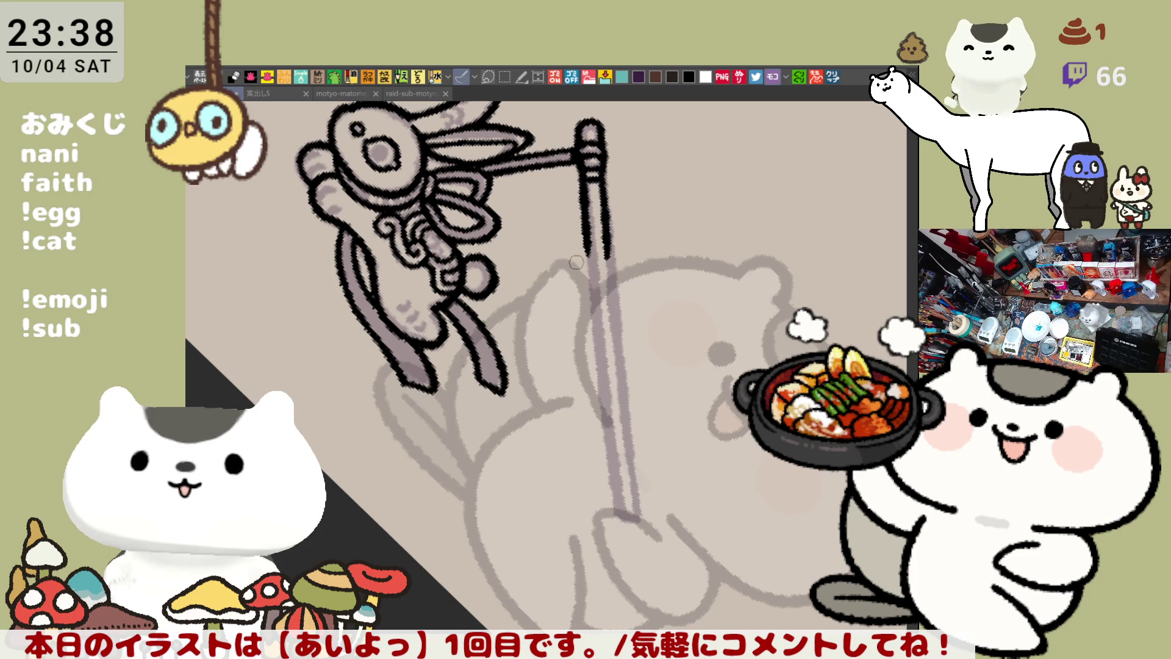
Extend the pole's edge line down toward its lower end, retrying several times
left_click_drag(586, 190, 597, 359)
key("ctrl+z")
left_click_drag(589, 183, 598, 357)
key("ctrl+z")
left_click_drag(589, 183, 595, 344)
key("ctrl+z")
left_click_drag(587, 186, 595, 341)
key("ctrl+z")
left_click_drag(588, 189, 594, 345)
key("ctrl+z")
left_click_drag(588, 186, 618, 447)
key("ctrl+z")
left_click_drag(590, 263, 621, 510)
key("ctrl+z")
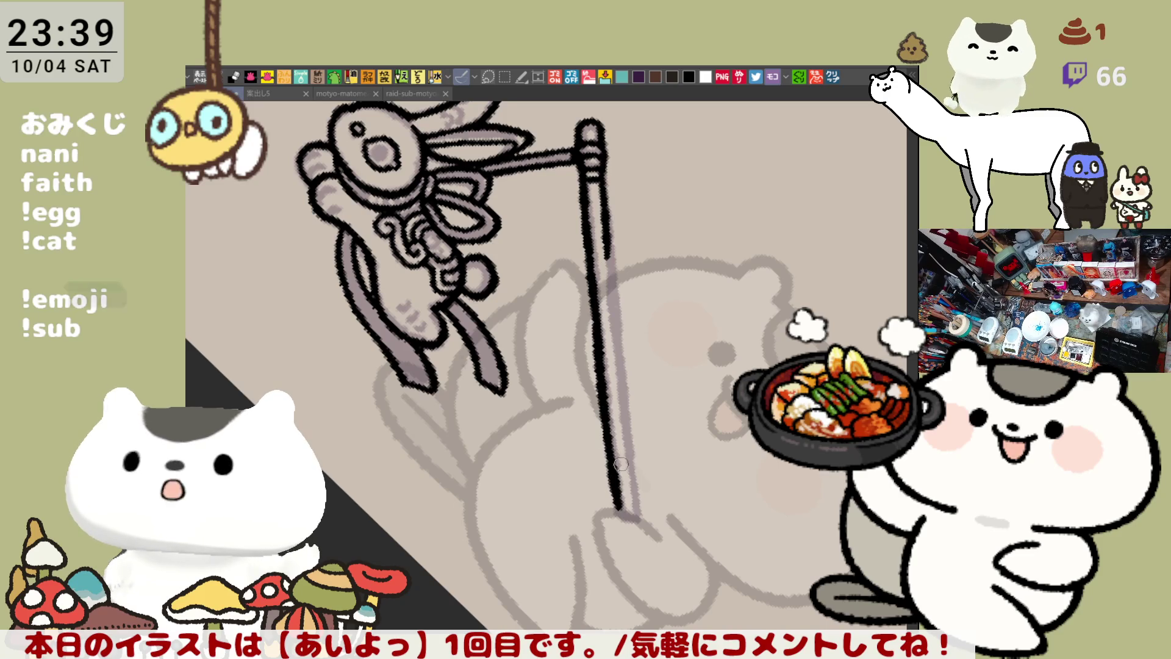
Ink the pole's right edge down to its end and rotate the view back
mouse_move(609, 223)
left_mouse_down()
mouse_move(600, 183)
mouse_move(610, 259)
left_mouse_up()
key("ctrl+z")
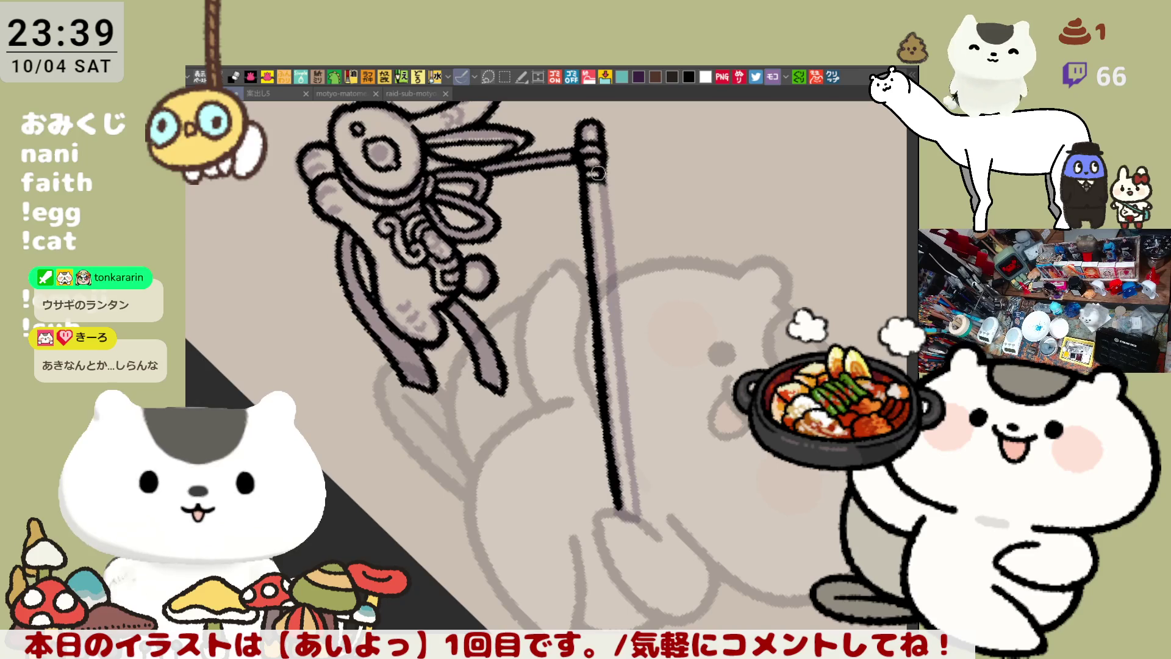
left_click_drag(596, 168, 613, 277)
left_click_drag(610, 232, 622, 427)
key("ctrl+z")
left_click_drag(607, 305, 622, 433)
key("ctrl+z")
left_click_drag(613, 338, 628, 427)
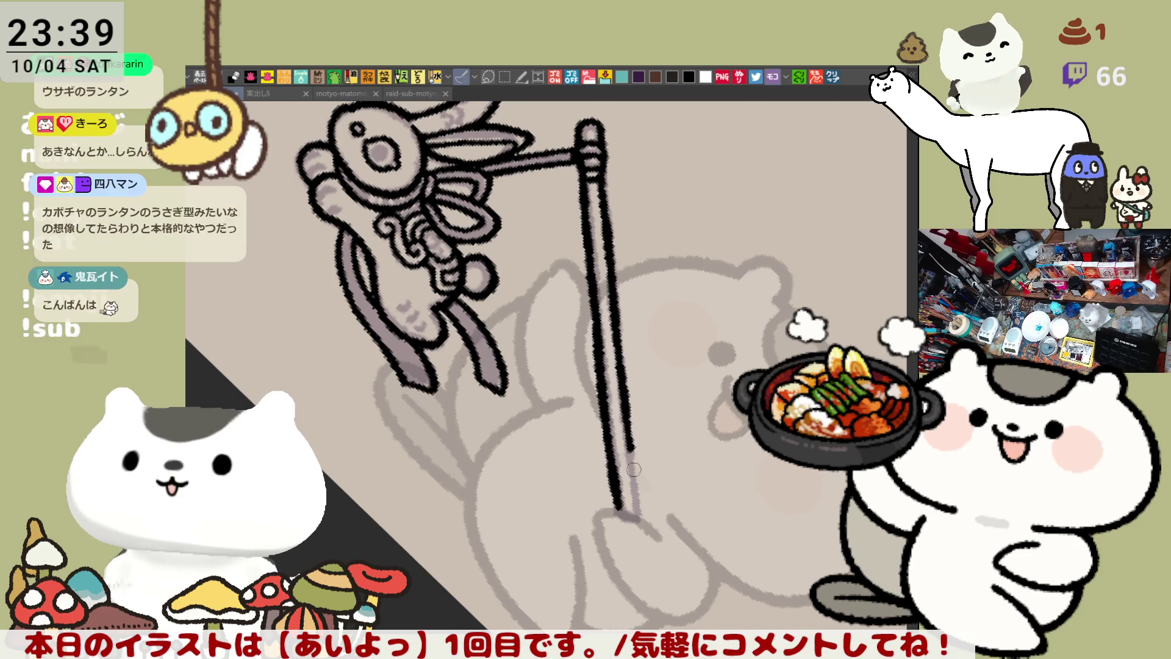
left_click_drag(627, 424, 637, 479)
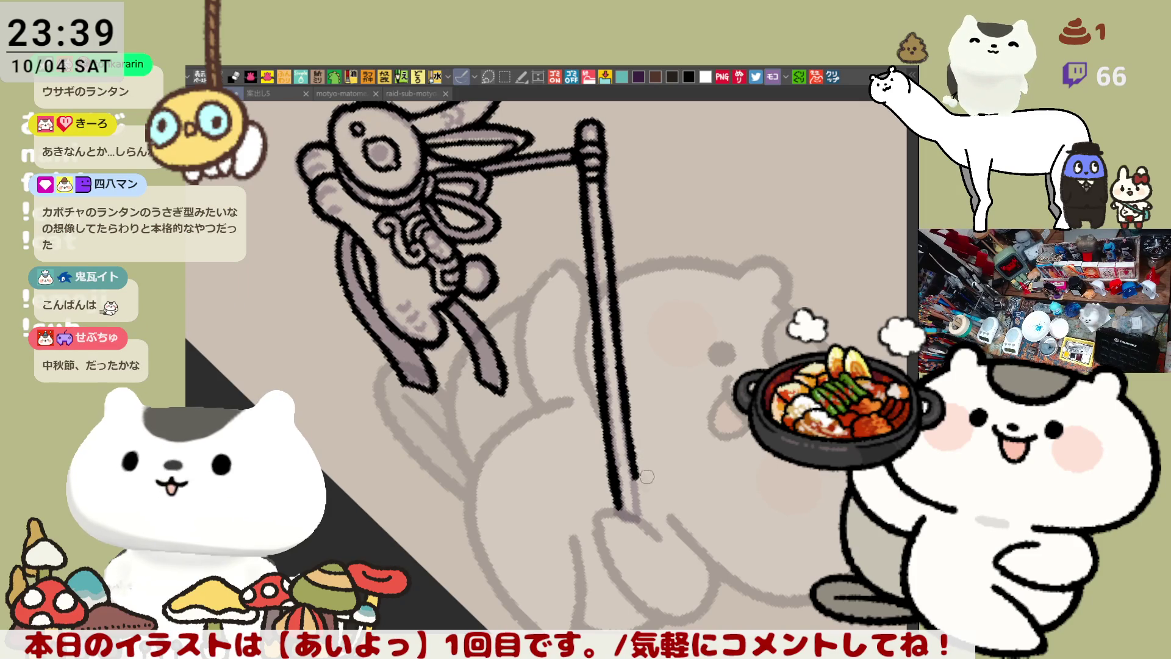
mouse_move(635, 493)
left_mouse_down()
mouse_move(639, 518)
mouse_move(638, 498)
left_mouse_up()
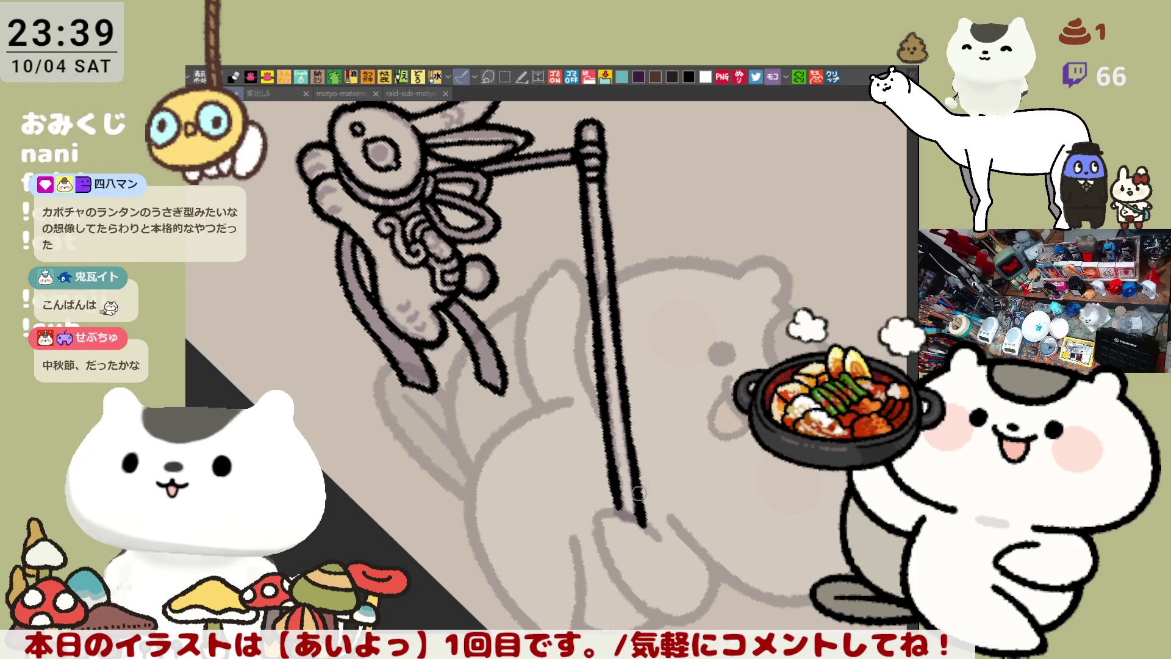
key("minus")
key("minus")
key("minus")
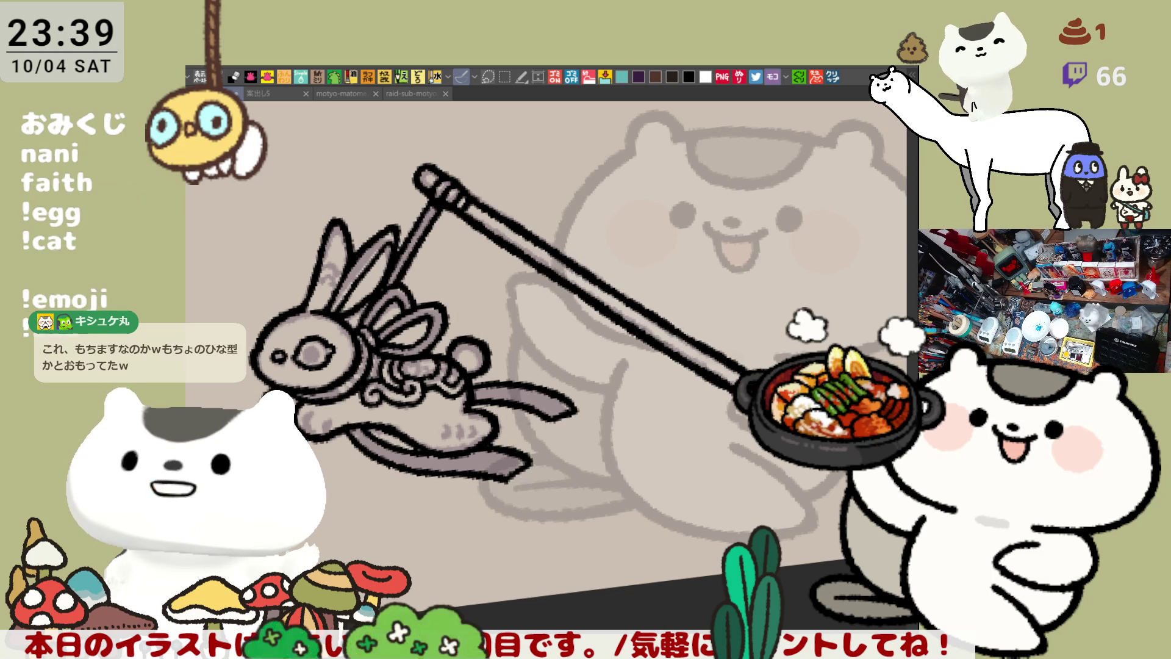
Frame the figure and fill the rabbit and pole pale beige instead of grey
left_click_drag(749, 393, 676, 375)
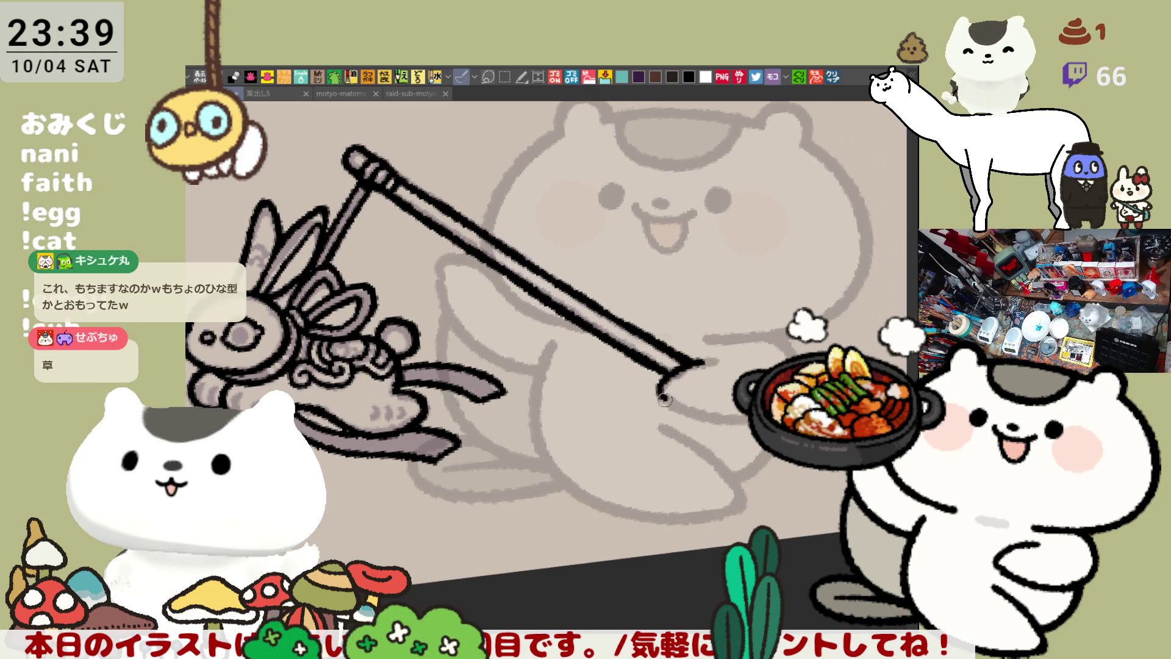
mouse_move(764, 330)
left_mouse_down()
mouse_move(719, 411)
mouse_move(643, 280)
left_mouse_up()
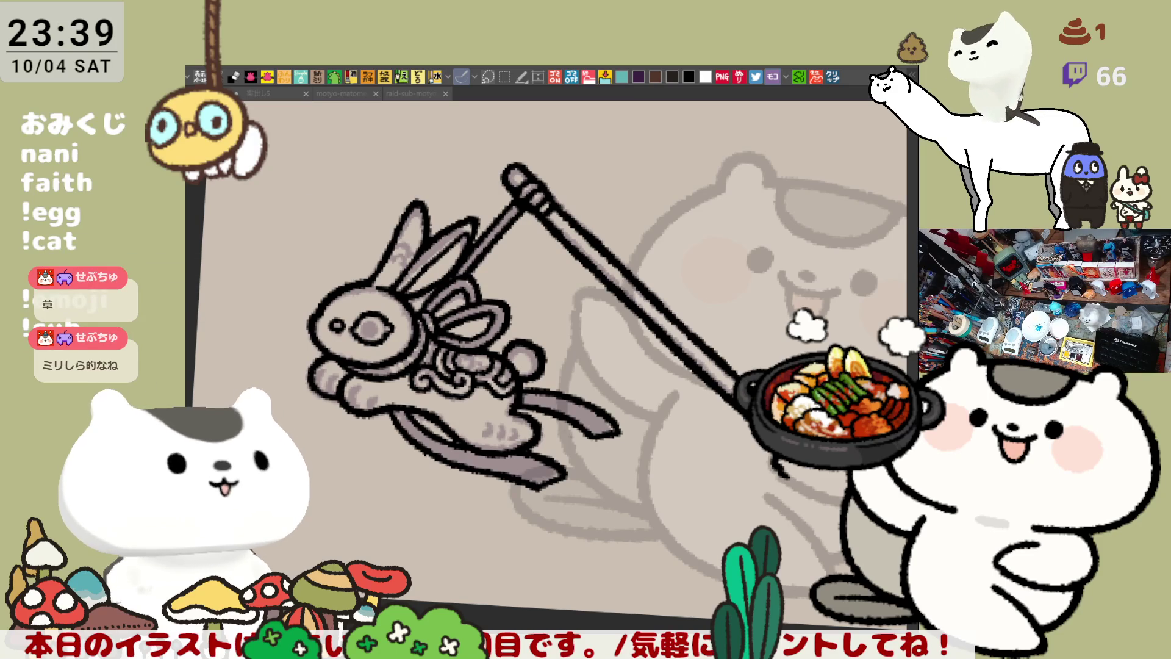
left_click_drag(535, 490, 526, 479)
mouse_move(531, 436)
left_mouse_down()
mouse_move(574, 479)
mouse_move(565, 487)
left_mouse_up()
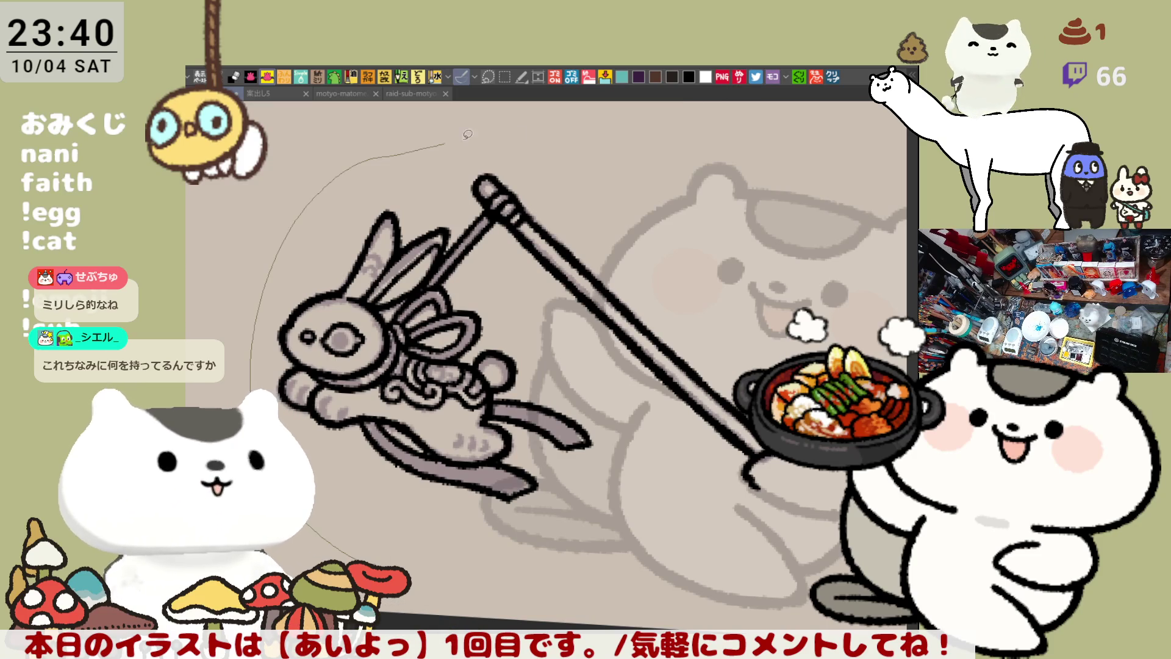
key("alt+BackSpace")
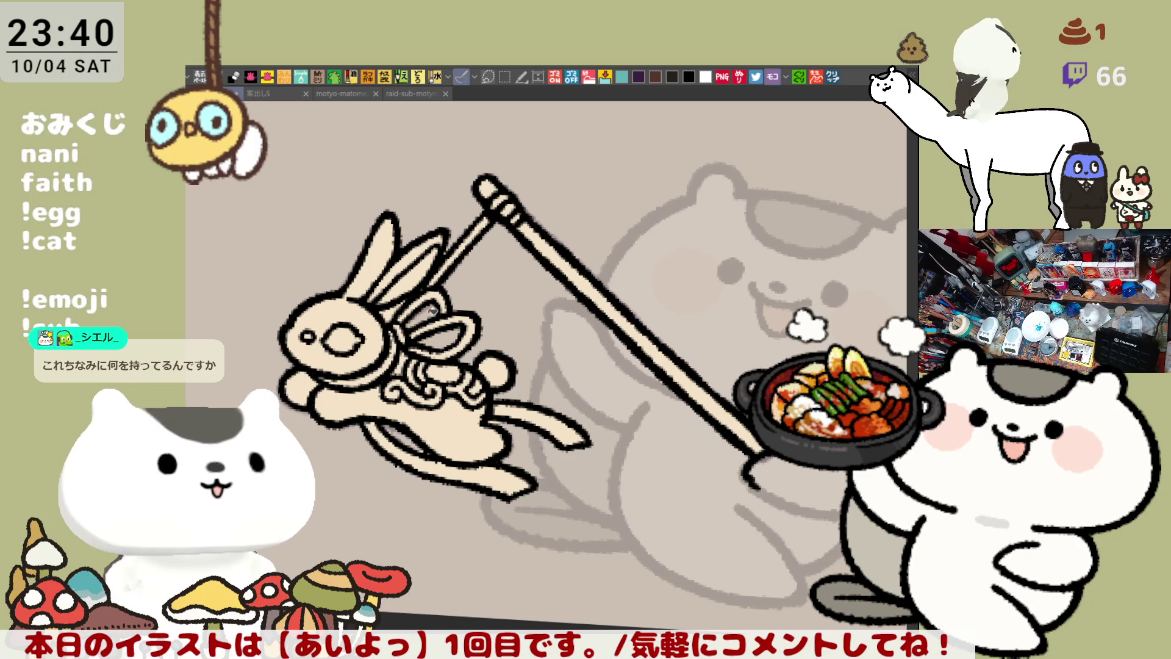
Pan the canvas up and right to bring the rabbit's front ear into view
left_click_drag(403, 298, 423, 277)
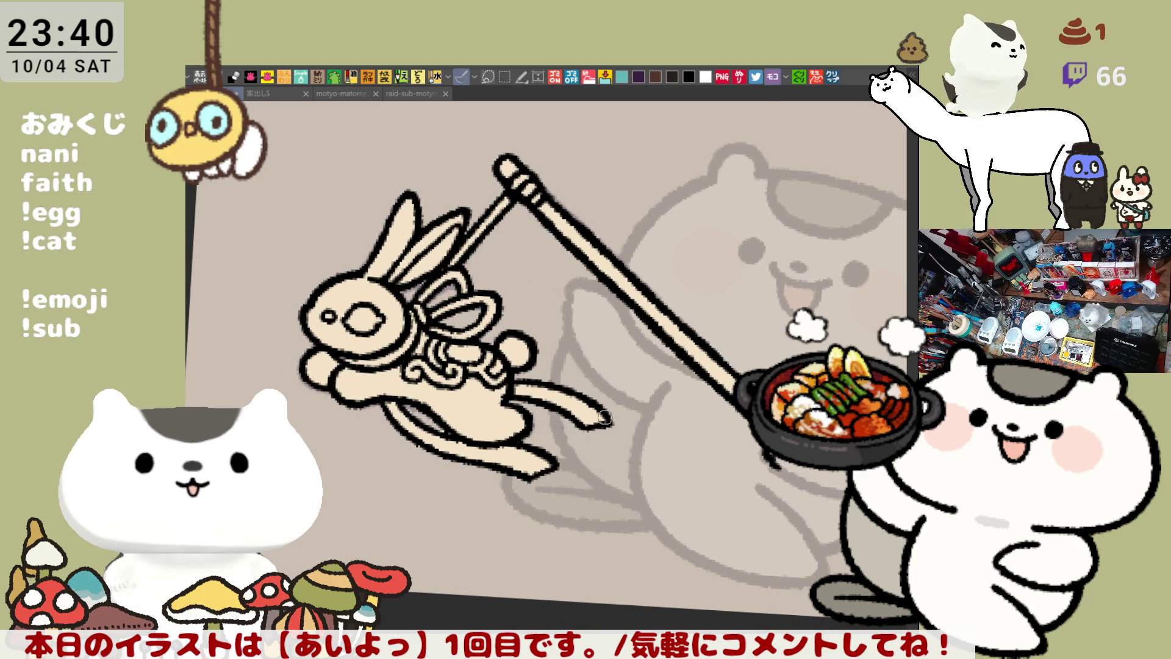
left_click_drag(510, 402, 546, 383)
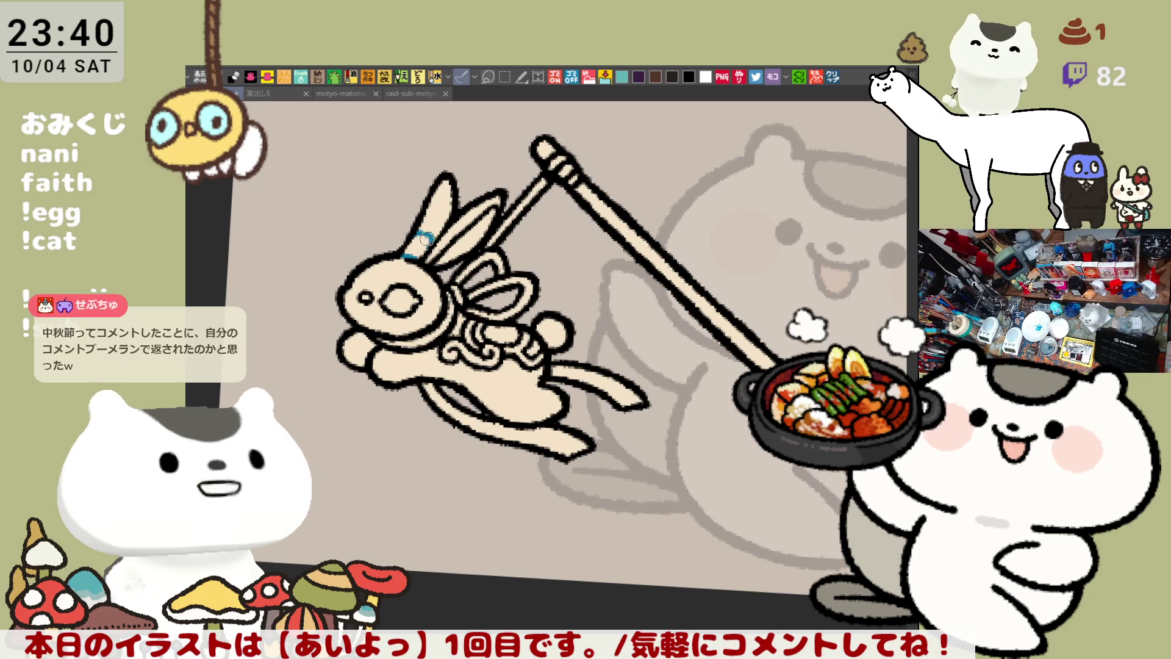
Paint a blue band on the front ear and fill the back ear's inside tan
left_click_drag(425, 238, 417, 248)
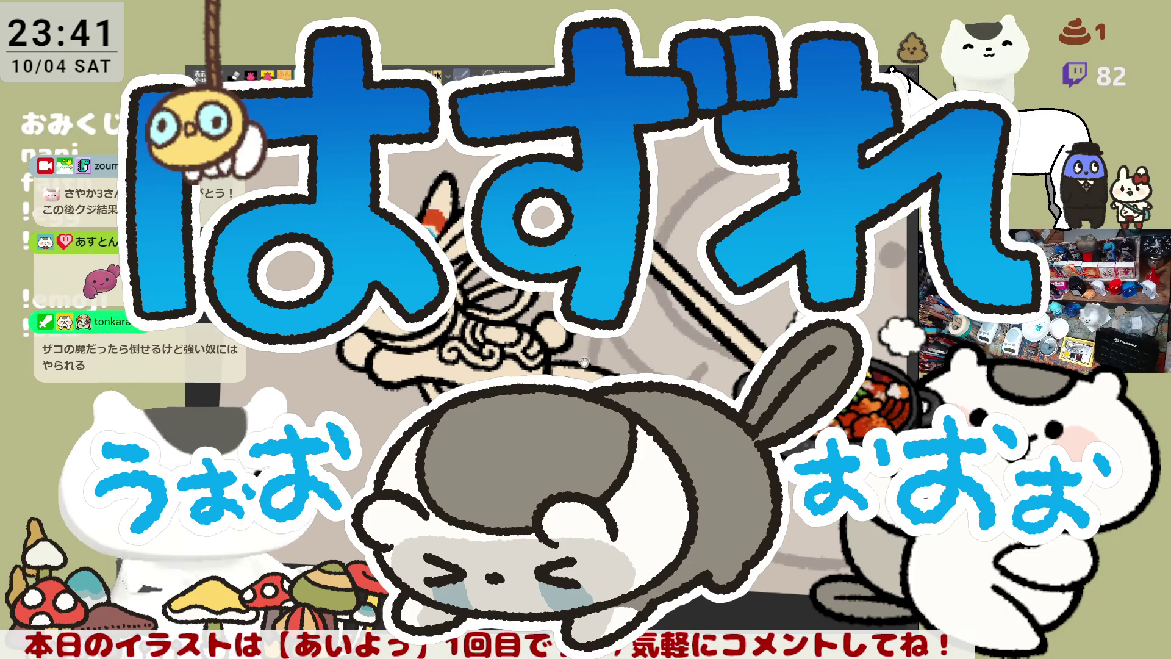
left_click_drag(586, 362, 516, 296)
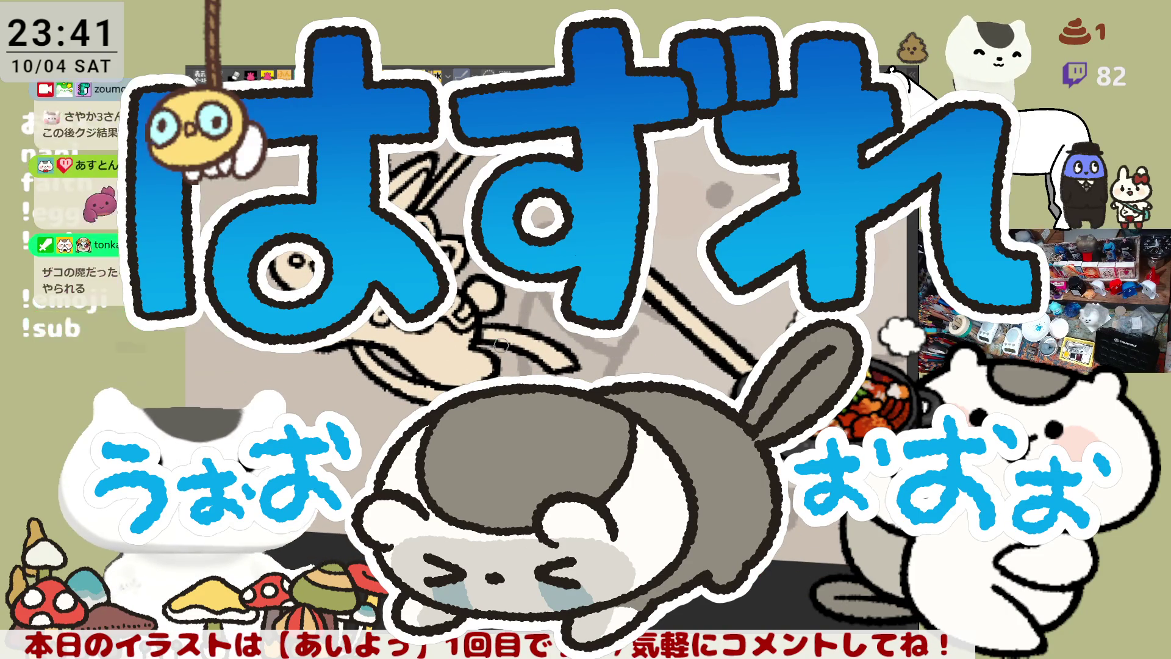
scroll(692, 284, "down", 3)
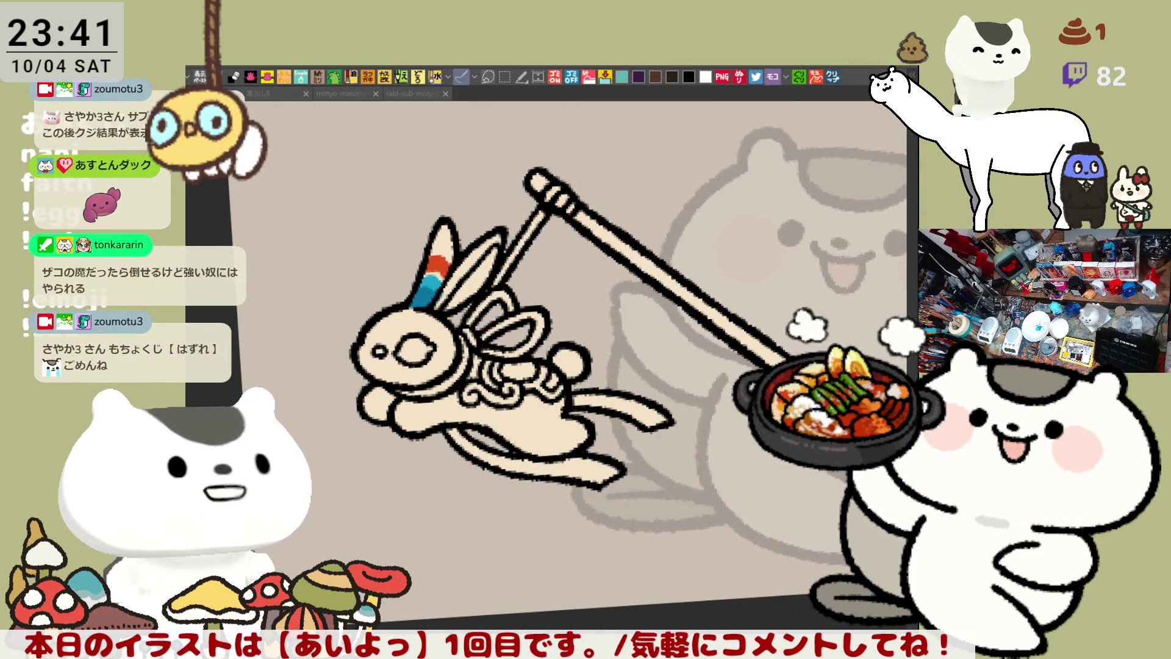
left_click(478, 279)
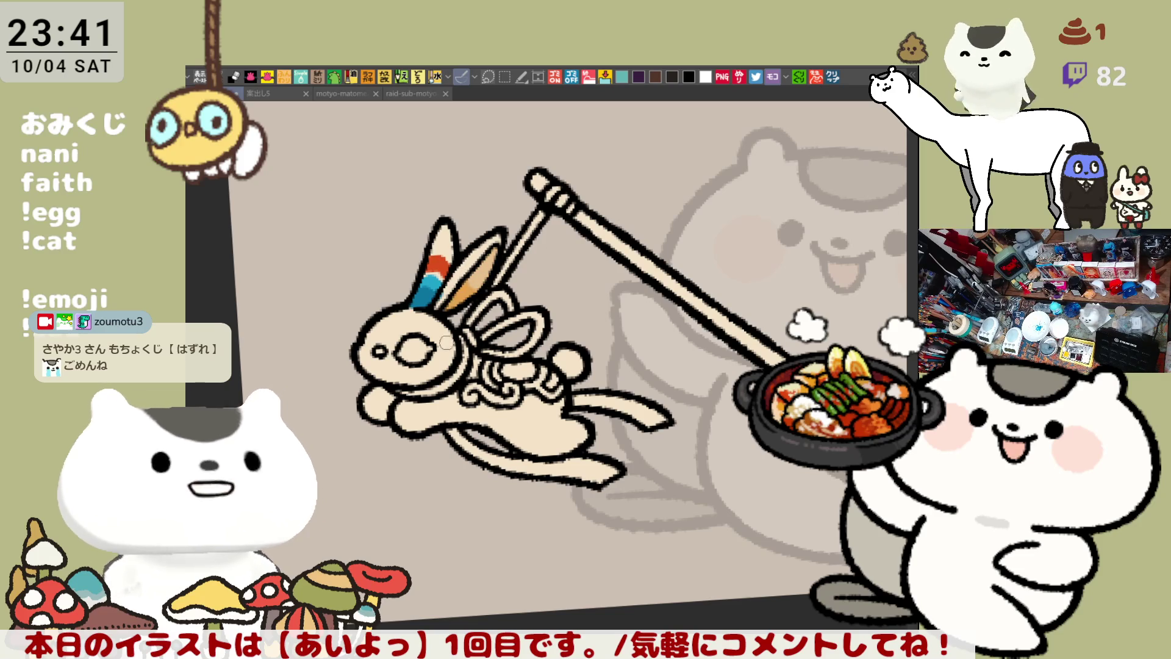
left_click_drag(456, 328, 429, 306)
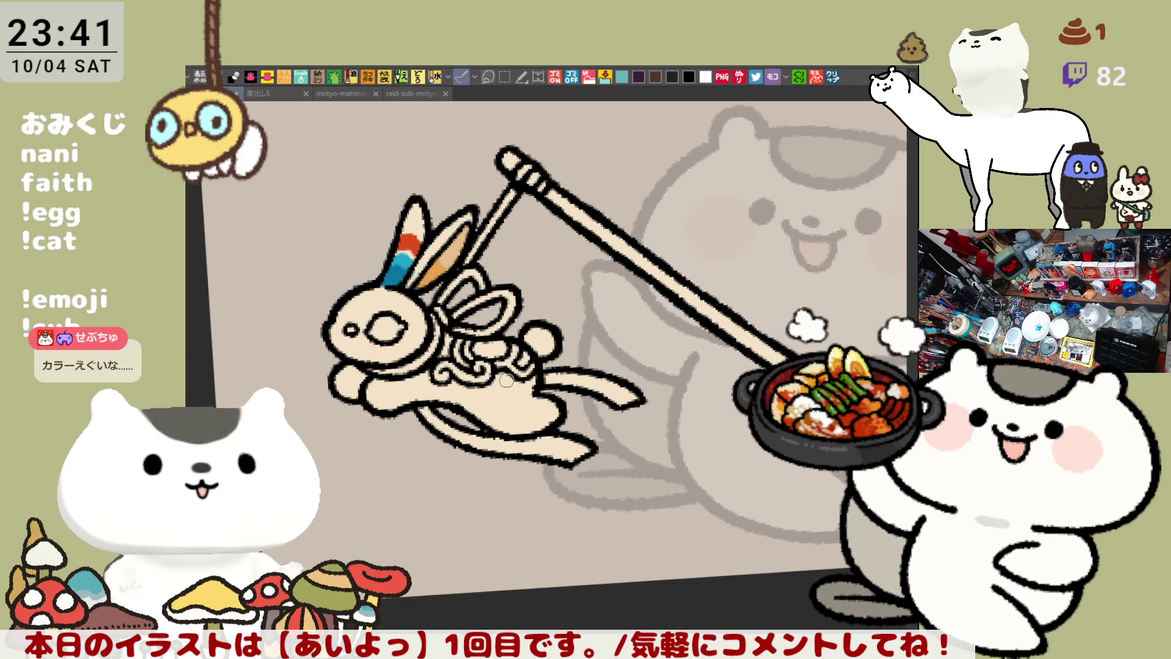
Paint orange along the underside of the rabbit's eye and fill the eye teal
scroll(506, 380, "up", 5)
scroll(364, 298, "down", 2)
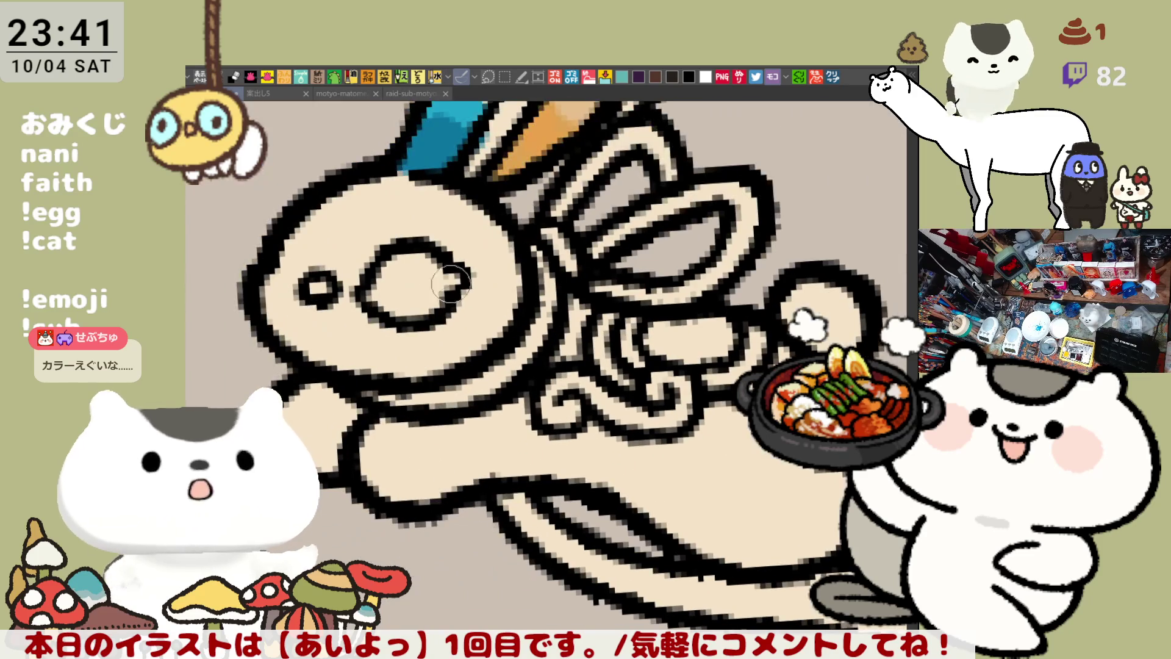
left_click_drag(396, 320, 464, 293)
key("ctrl+z")
left_click_drag(363, 300, 460, 287)
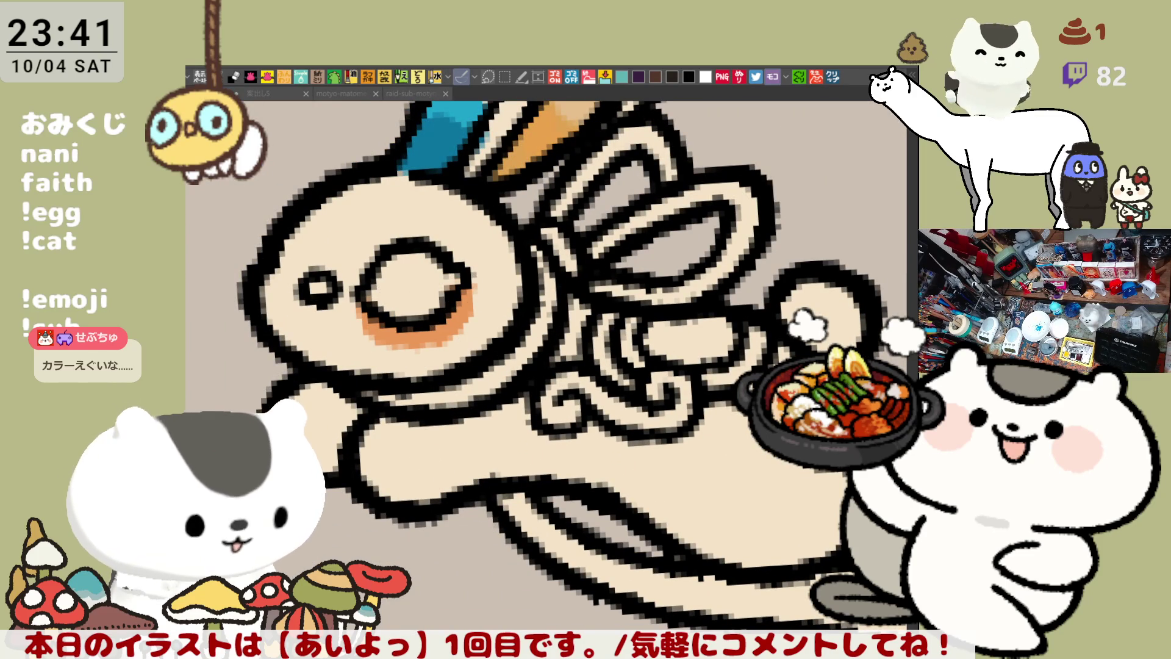
left_click(415, 284)
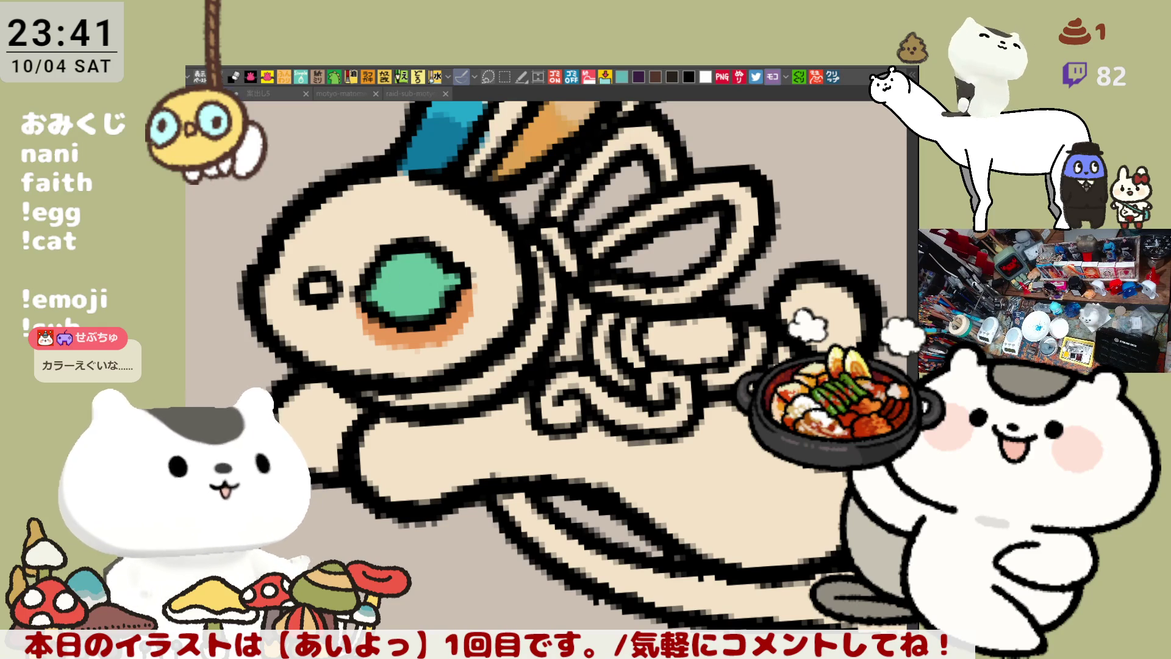
Fill the ear's inner ring and a nearby spot red, and thicken the ribbon's left edge red
left_click(752, 226)
left_click(588, 165)
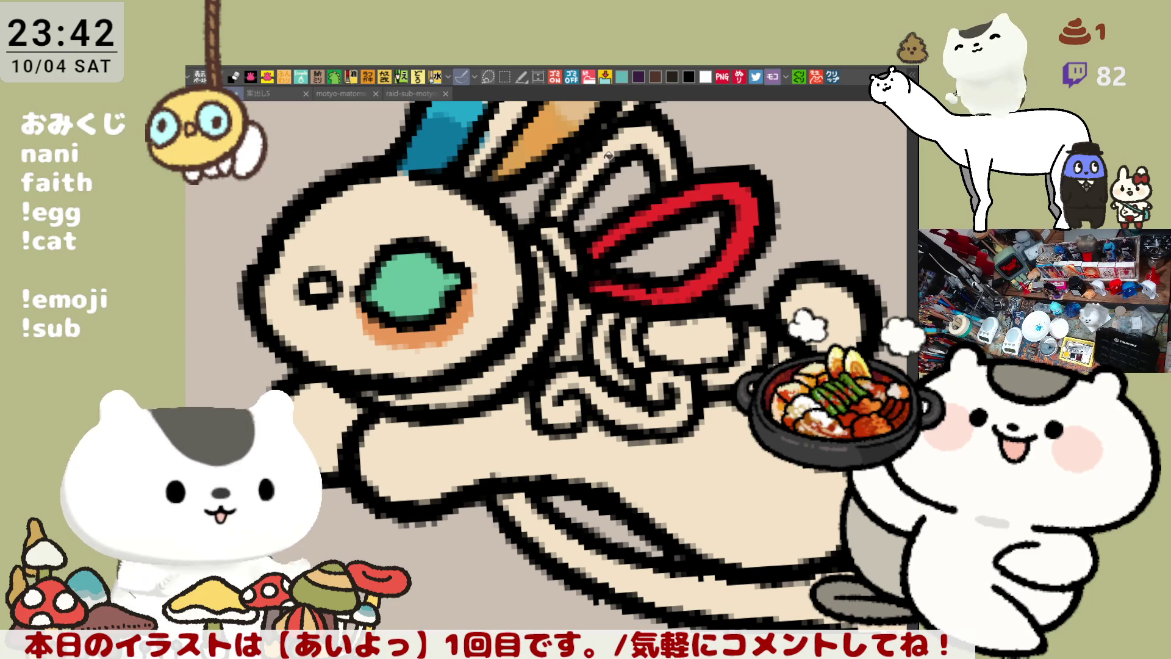
mouse_move(604, 157)
left_mouse_down()
mouse_move(537, 286)
mouse_move(497, 305)
left_mouse_up()
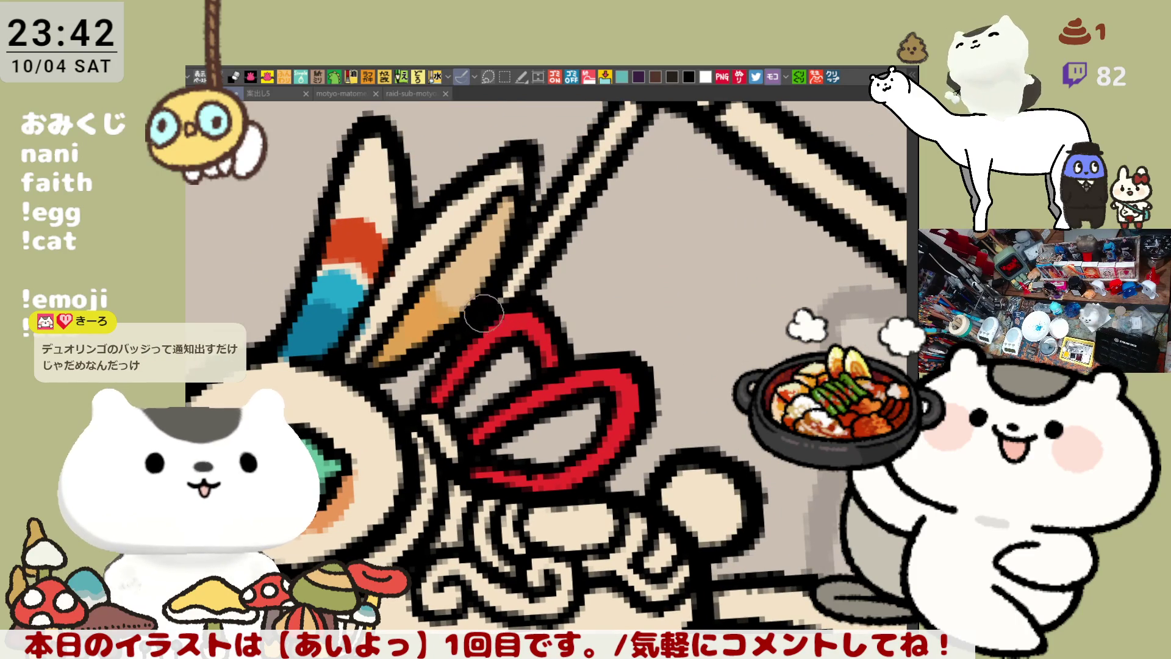
left_click_drag(537, 293, 568, 165)
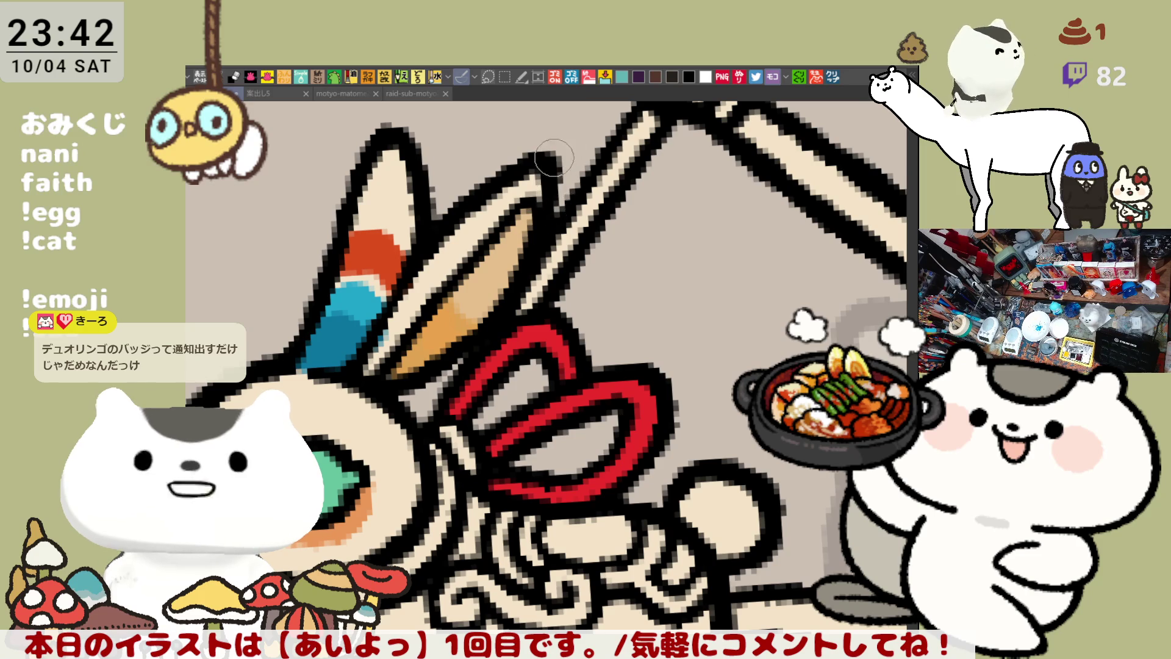
left_click_drag(552, 201, 516, 276)
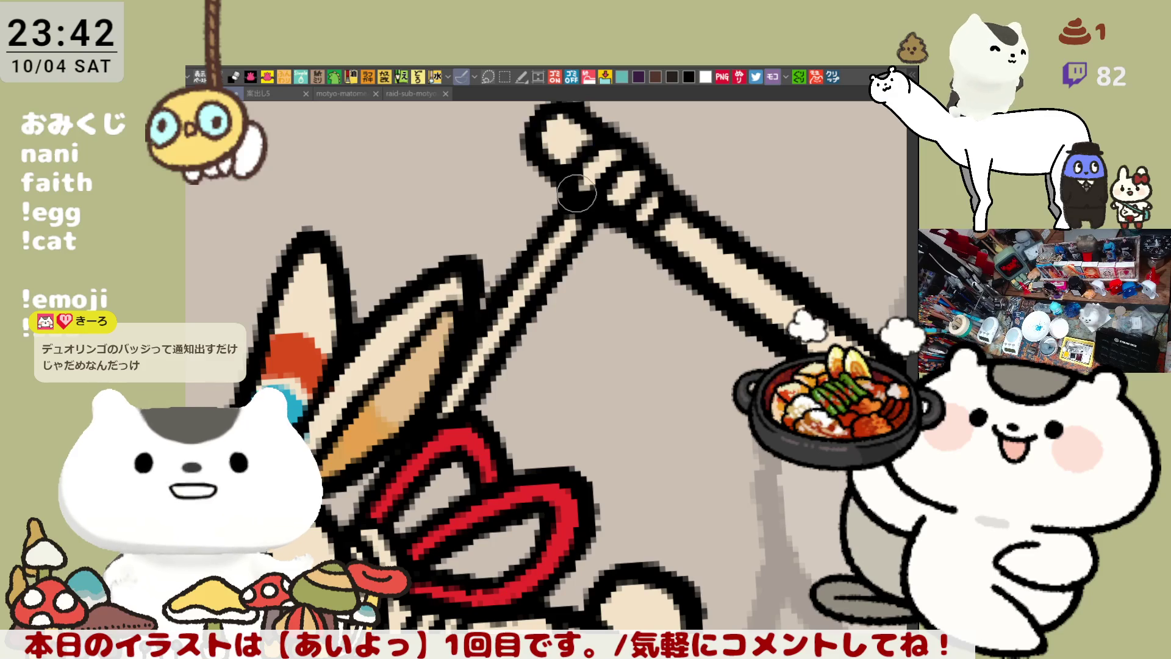
scroll(555, 245, "down", 3)
scroll(555, 245, "up", 3)
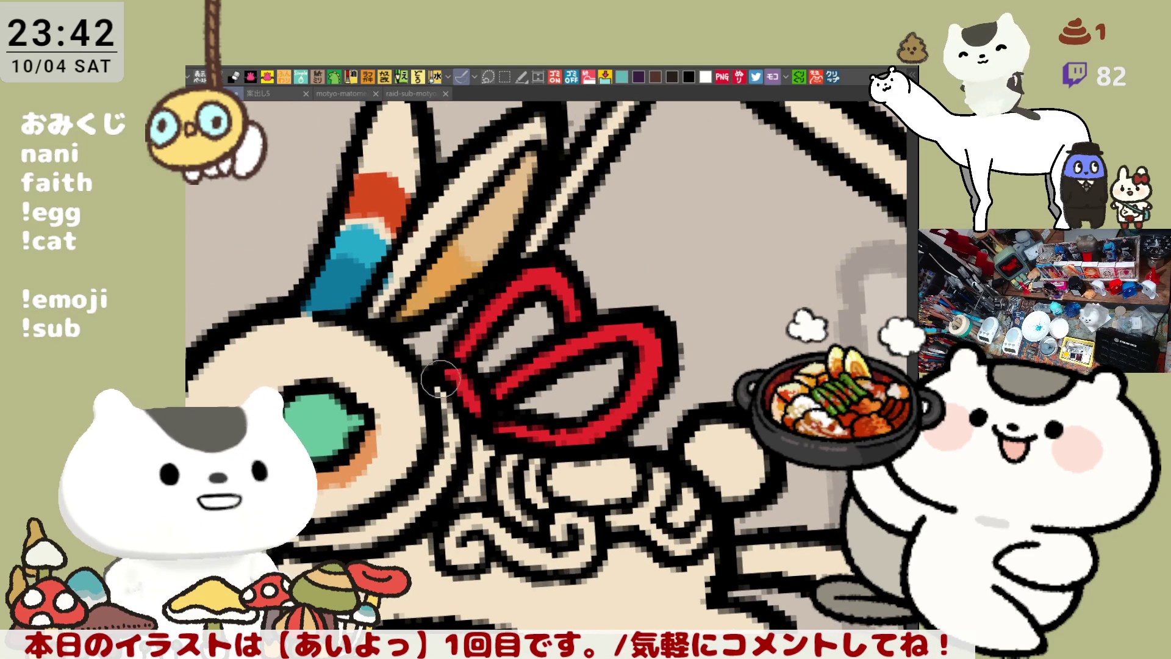
mouse_move(439, 373)
left_mouse_down()
mouse_move(457, 454)
mouse_move(494, 340)
left_mouse_up()
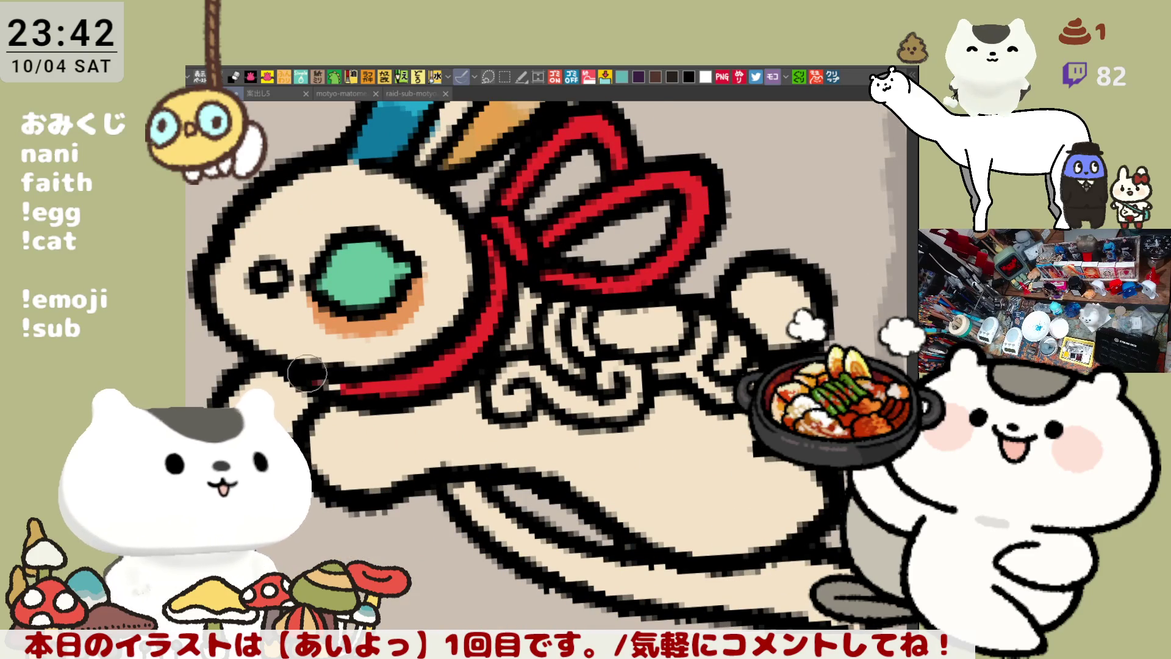
Paint a red stripe and a teal stripe on the rabbit's front paw
left_click_drag(350, 385, 377, 359)
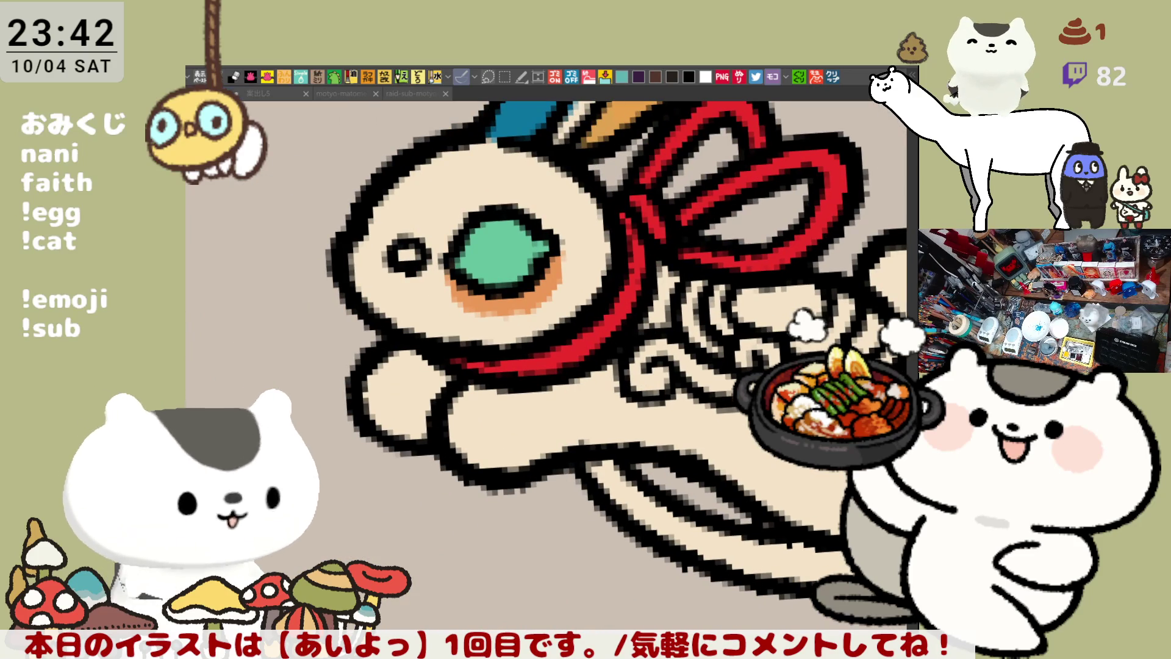
left_click_drag(536, 420, 510, 467)
key("ctrl+z")
left_click_drag(537, 418, 515, 464)
key("ctrl+z")
mouse_move(540, 408)
left_mouse_down()
mouse_move(506, 463)
mouse_move(516, 418)
left_mouse_up()
key("ctrl+z")
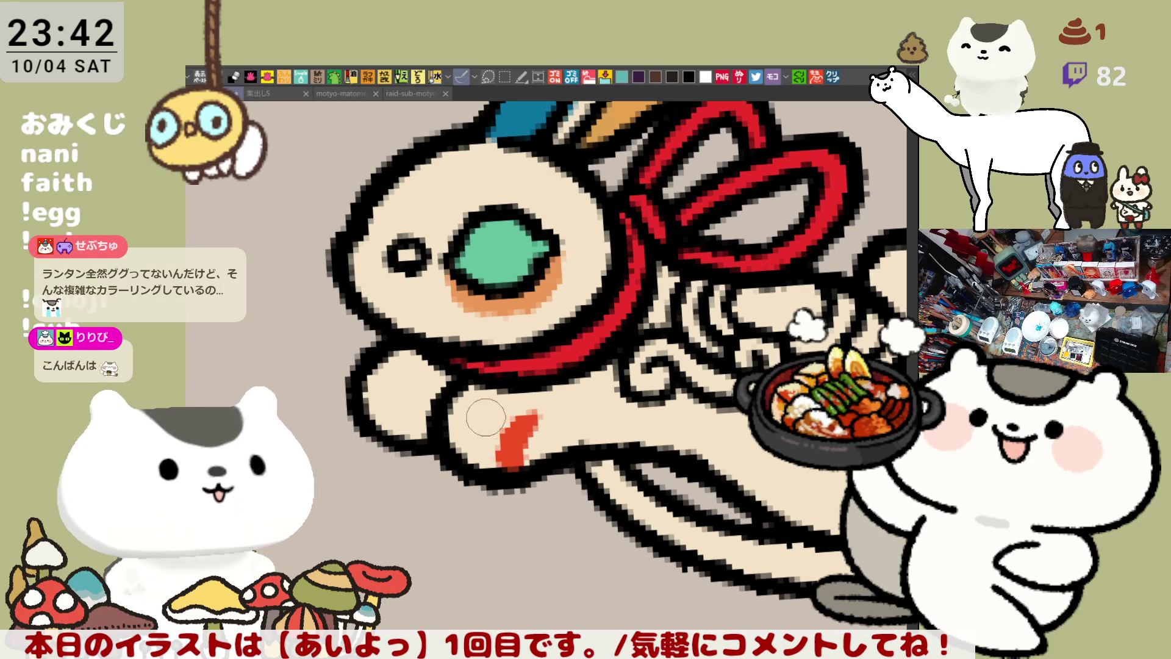
left_click_drag(488, 410, 474, 427)
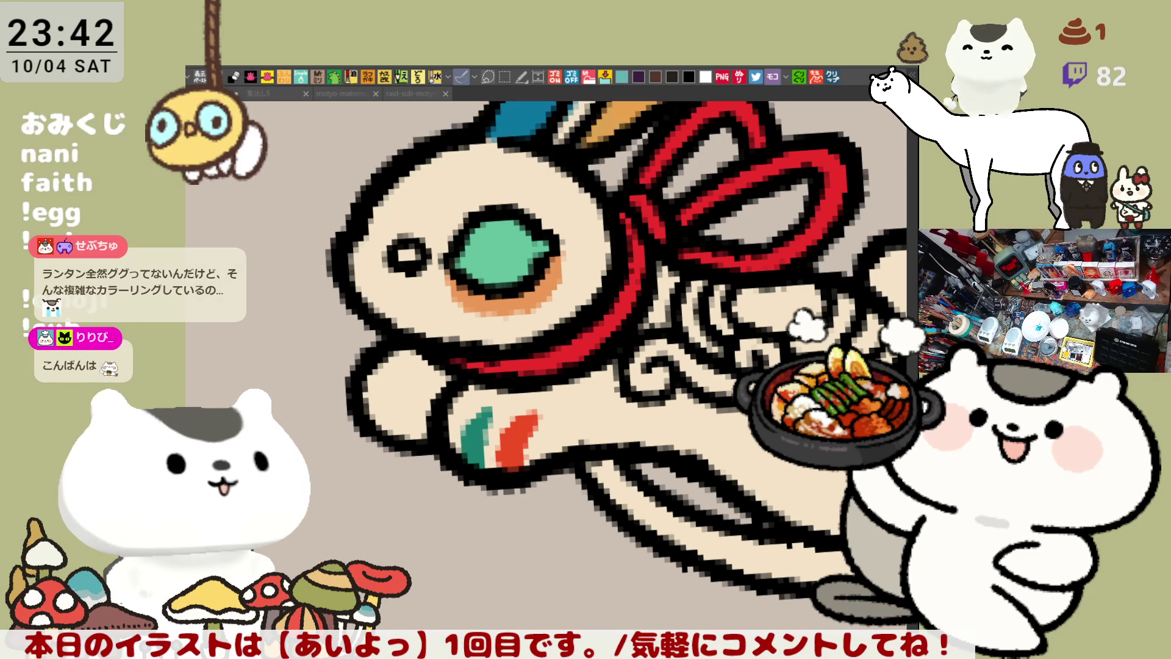
Repaint the teal paw stripe and add blue strokes to its left
key("ctrl+z")
left_click_drag(463, 426, 475, 420)
key("ctrl+z")
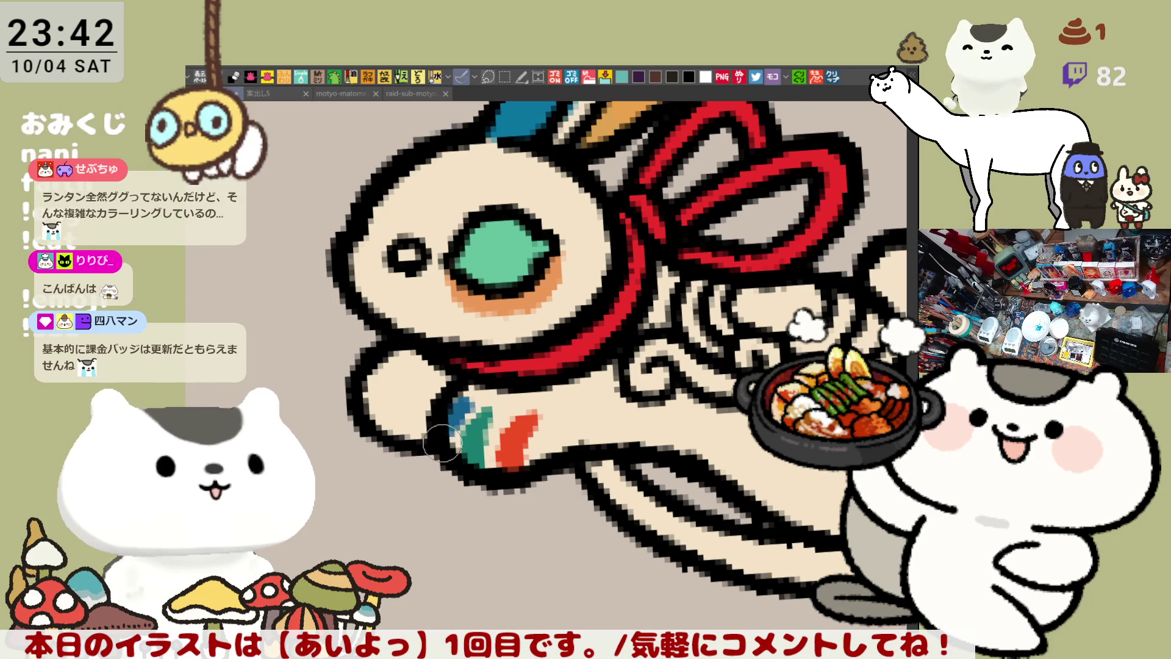
mouse_move(464, 400)
left_mouse_down()
mouse_move(462, 418)
mouse_move(464, 406)
left_mouse_up()
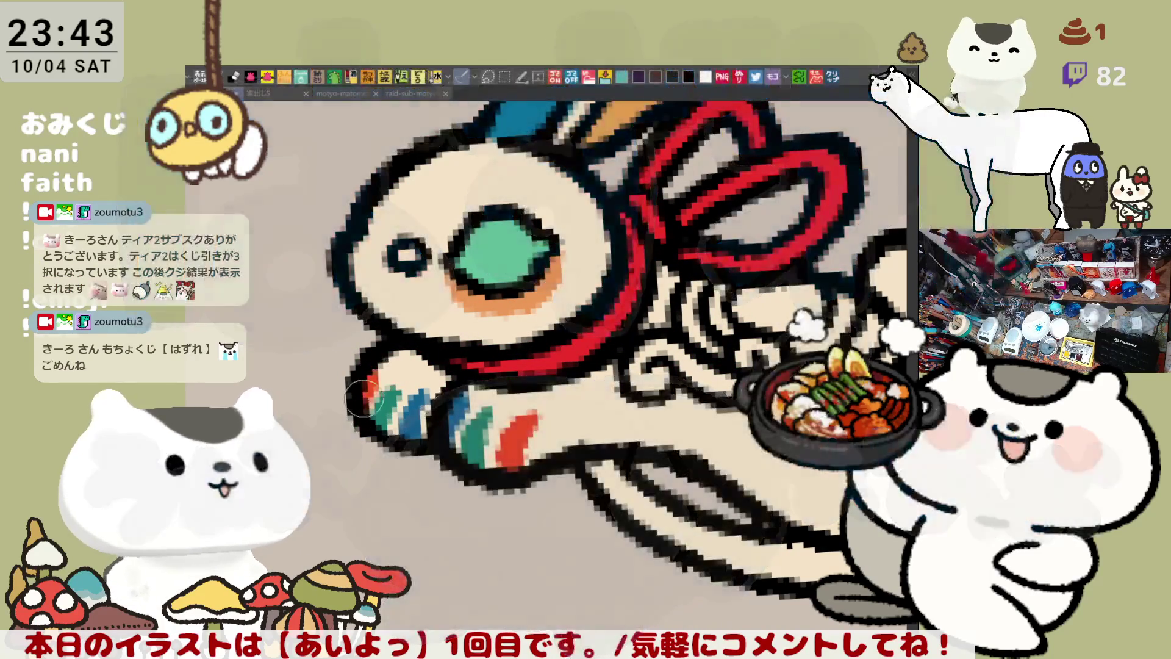
scroll(343, 442, "up", 2)
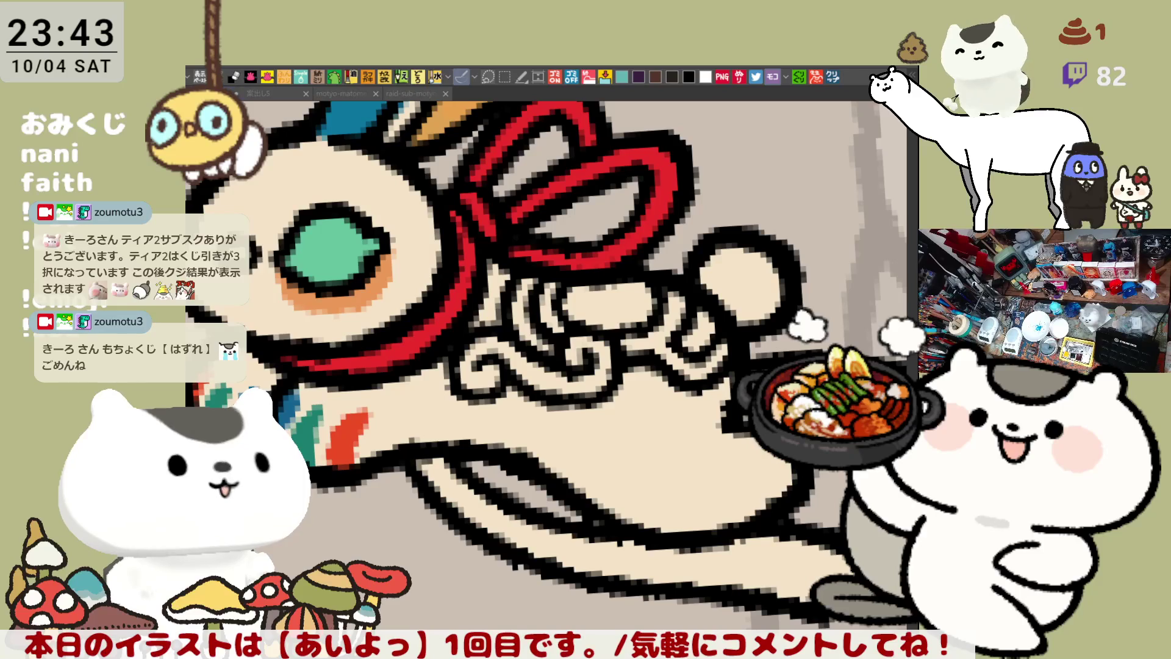
Fill three swirl sections under the ribbon teal and two swirl gaps dark blue
left_click(564, 375)
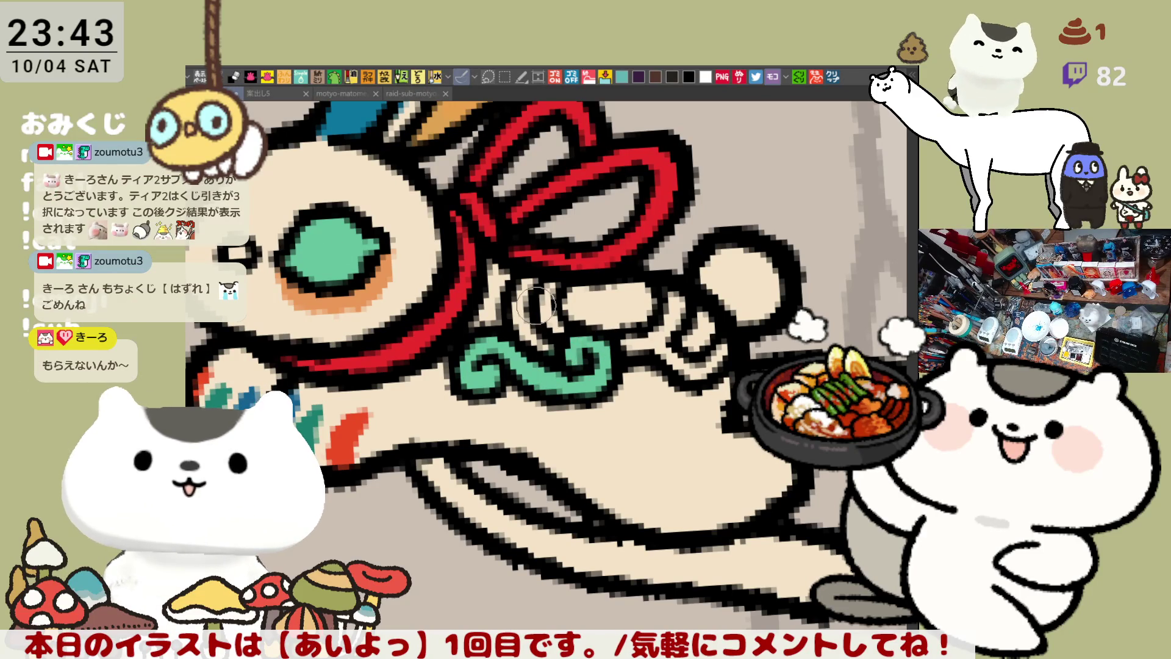
left_click(674, 339)
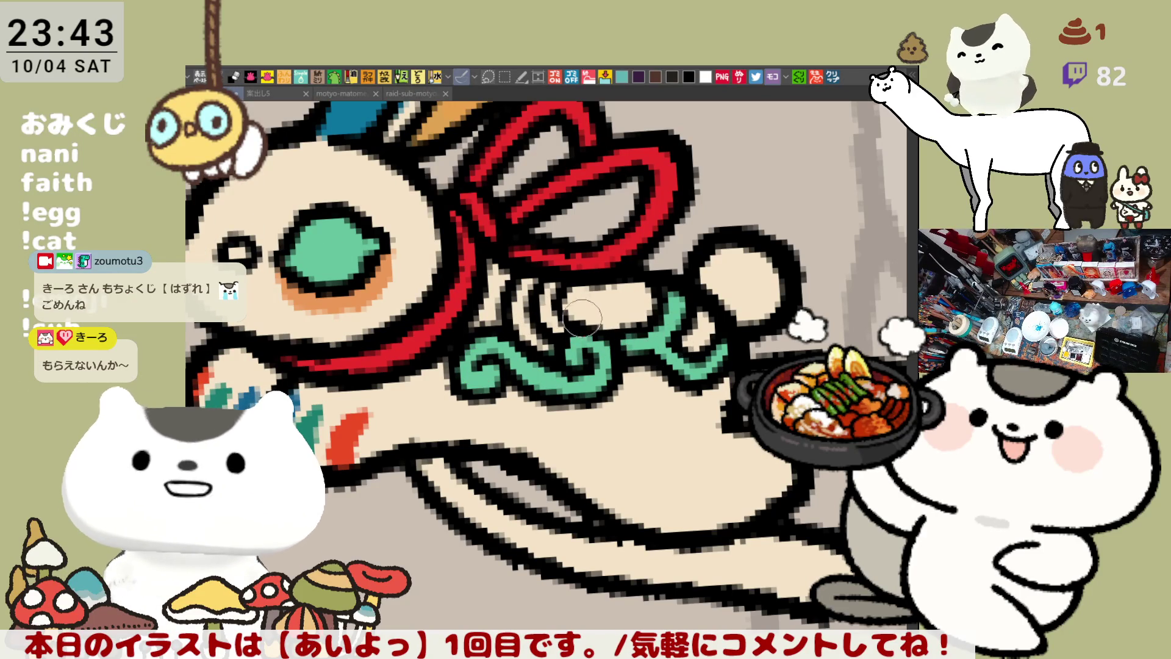
left_click(546, 323)
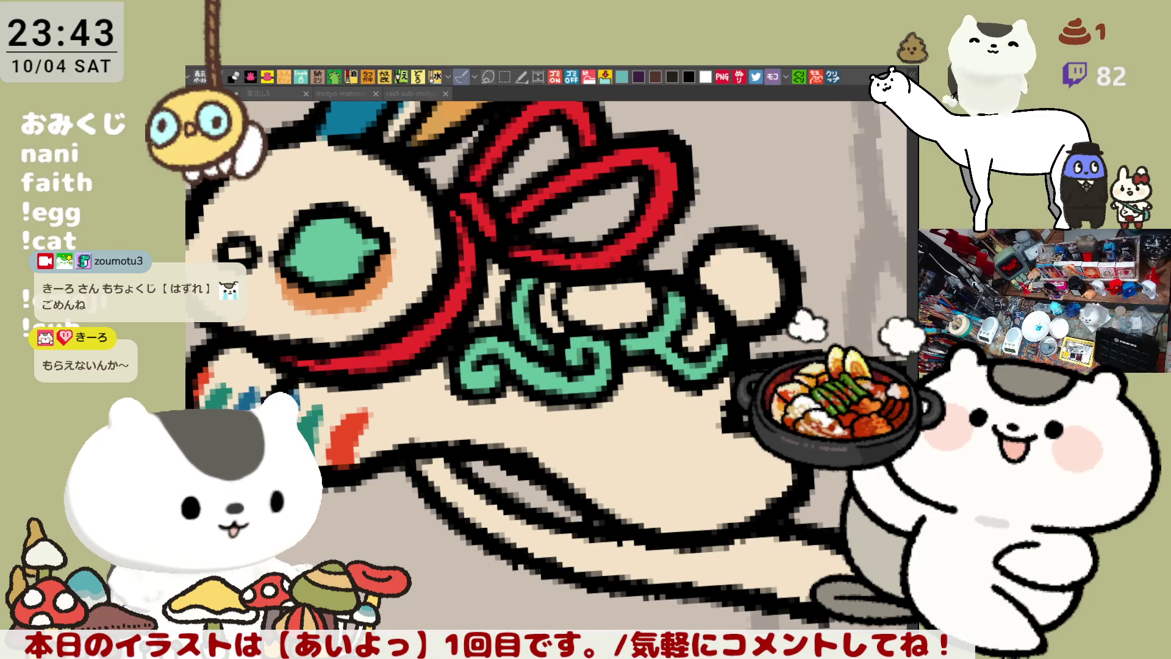
left_click(554, 315)
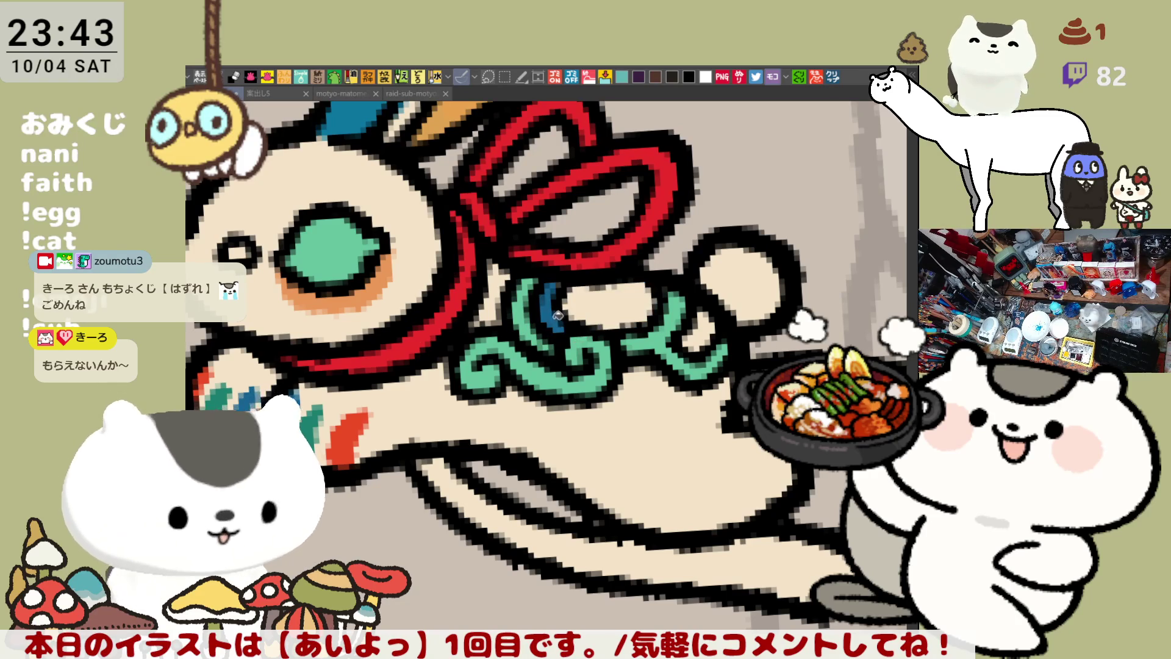
left_click(689, 326)
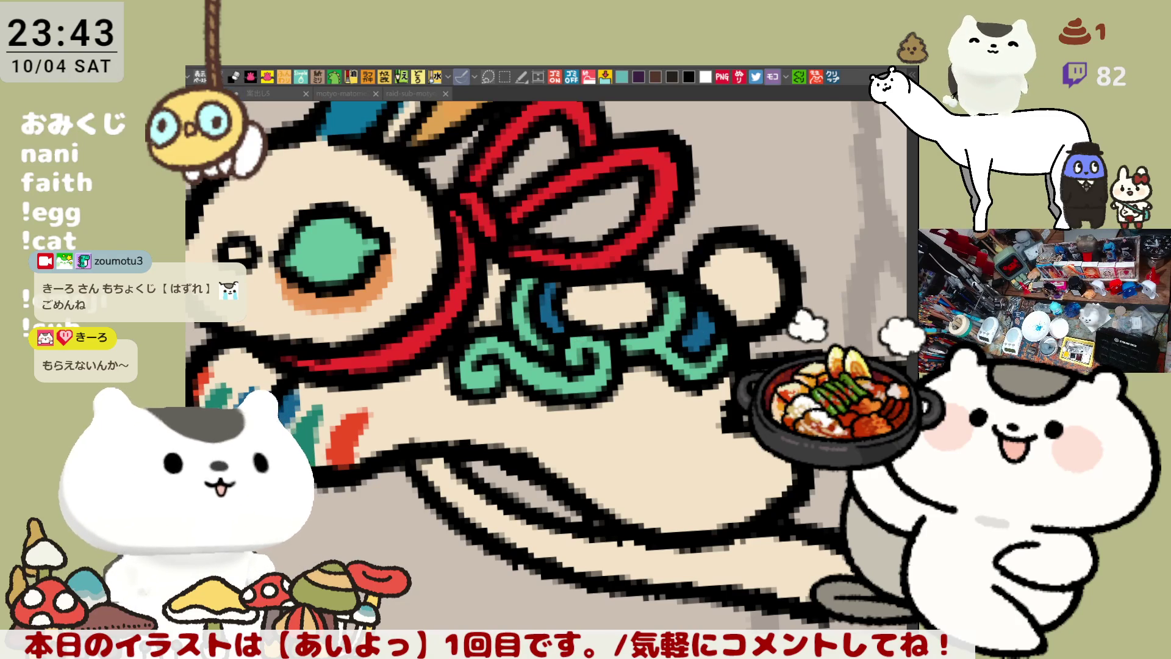
Fill the ribbon-swirl gap and the small eye's centre red-orange
left_click(495, 293)
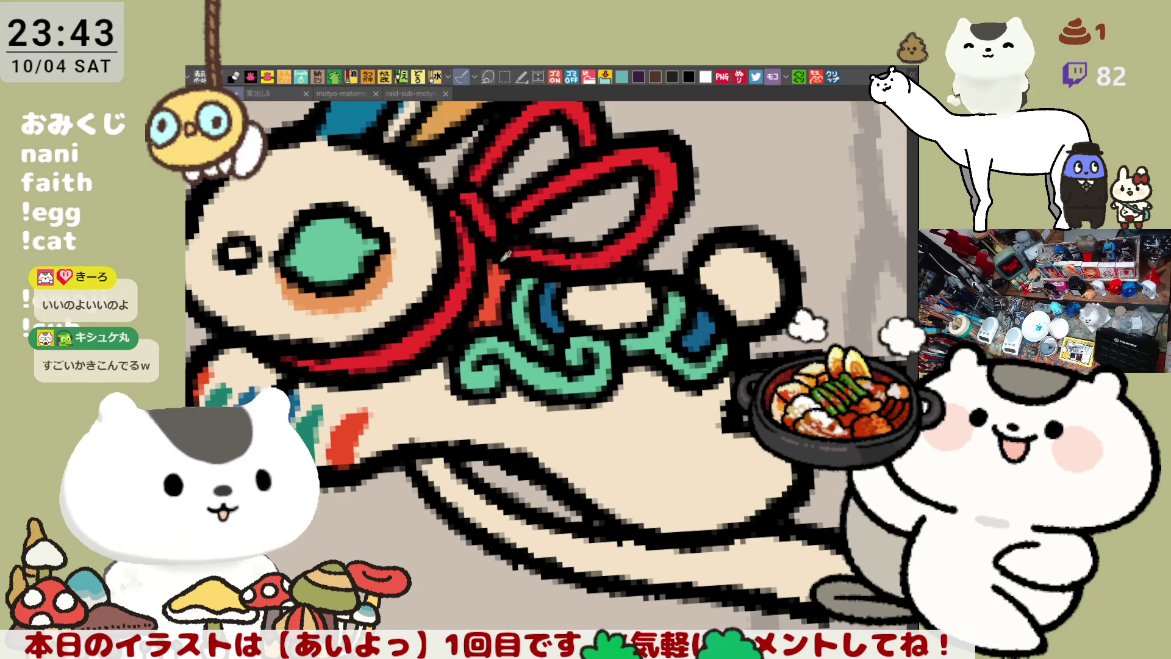
left_click(236, 252)
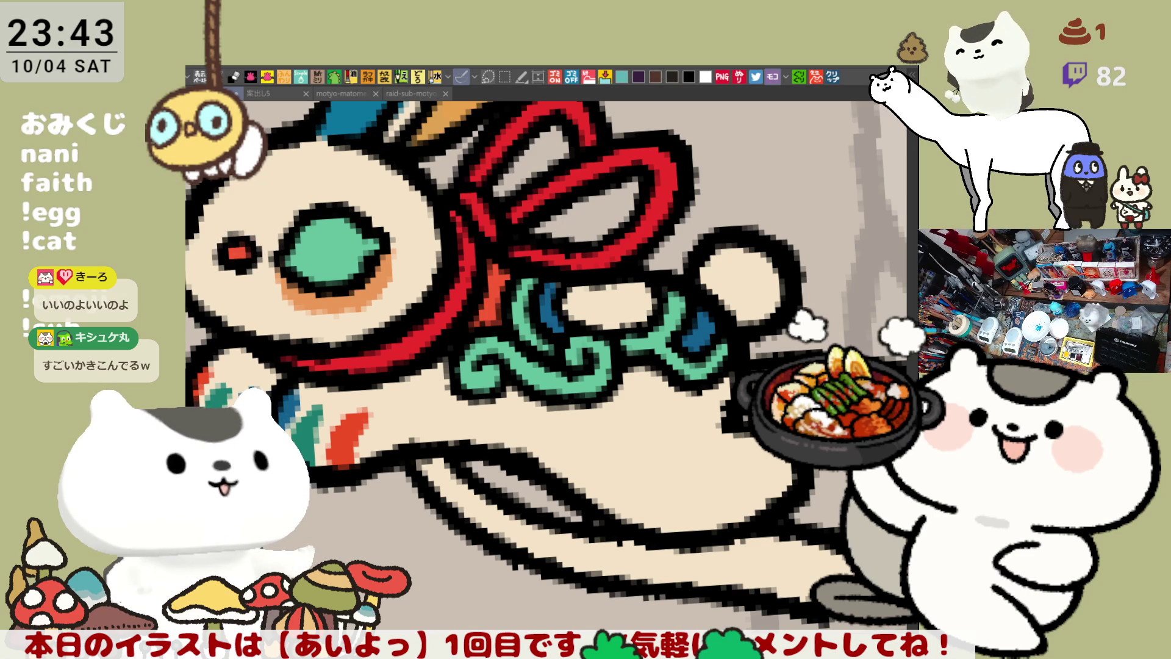
left_click_drag(409, 277, 441, 349)
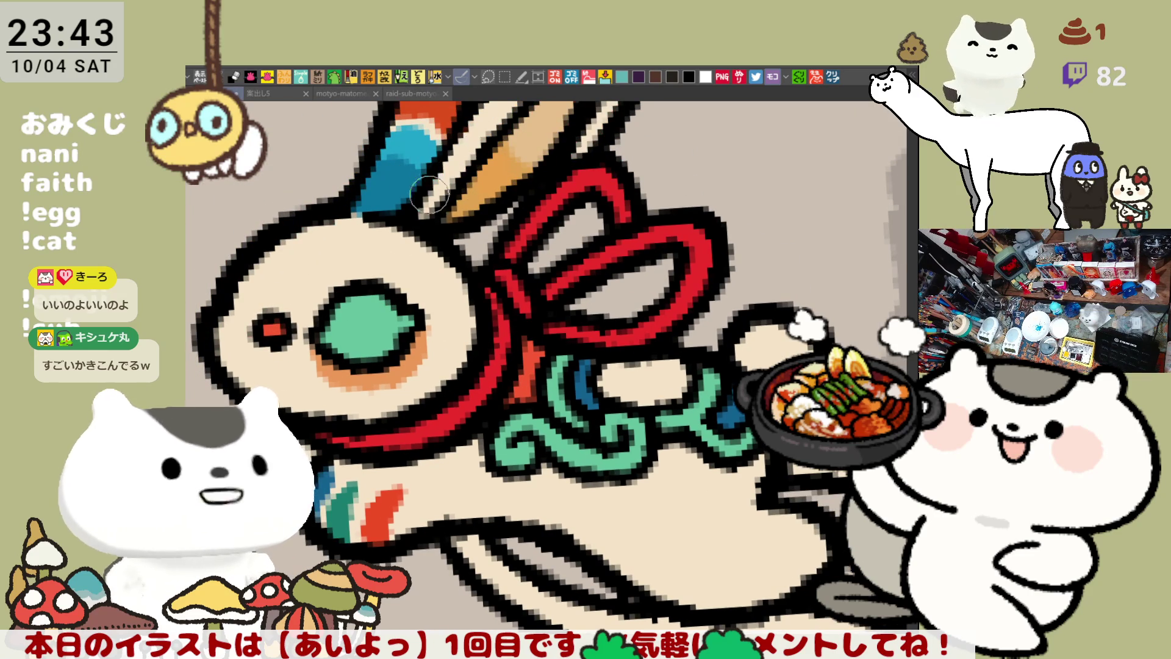
left_click_drag(419, 219, 403, 250)
scroll(403, 250, "down", 3)
scroll(439, 293, "up", 3)
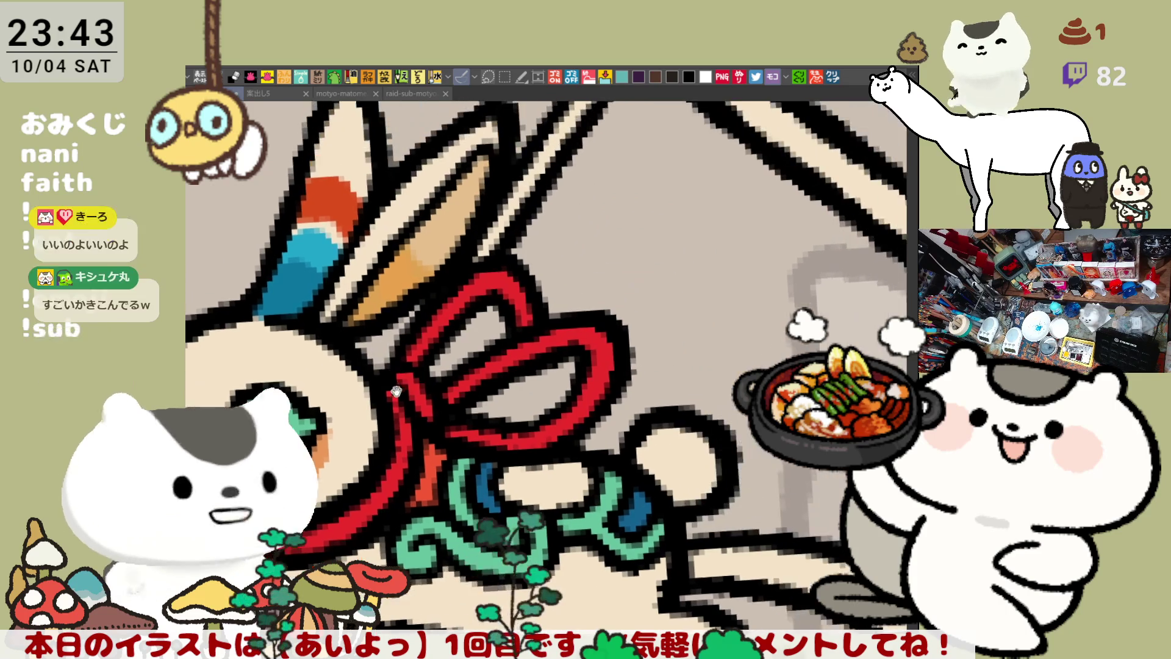
scroll(477, 332, "down", 3)
scroll(482, 324, "up", 3)
scroll(334, 356, "down", 3)
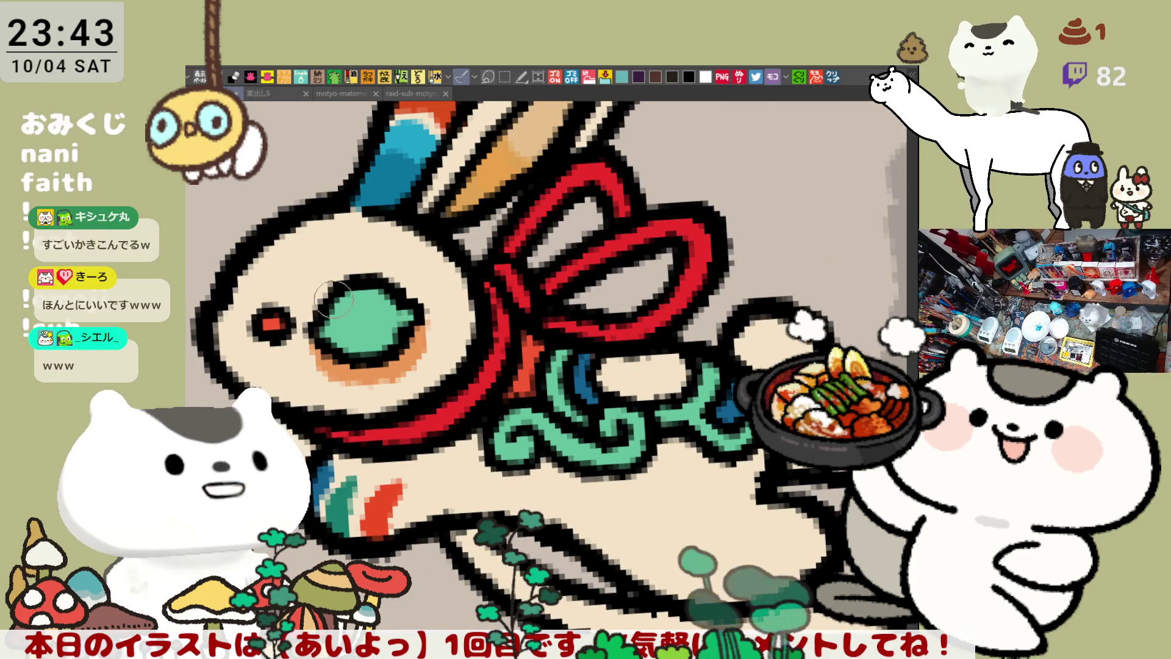
scroll(341, 331, "up", 3)
scroll(342, 331, "down", 3)
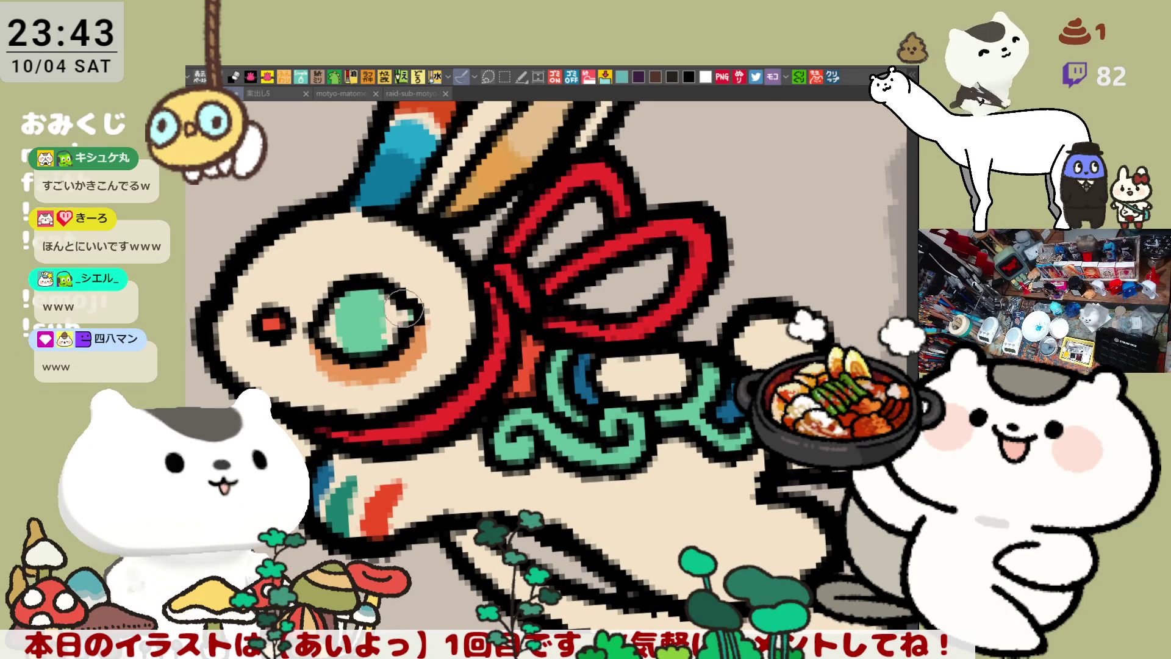
left_click_drag(406, 314, 371, 352)
scroll(372, 352, "up", 3)
scroll(371, 352, "down", 3)
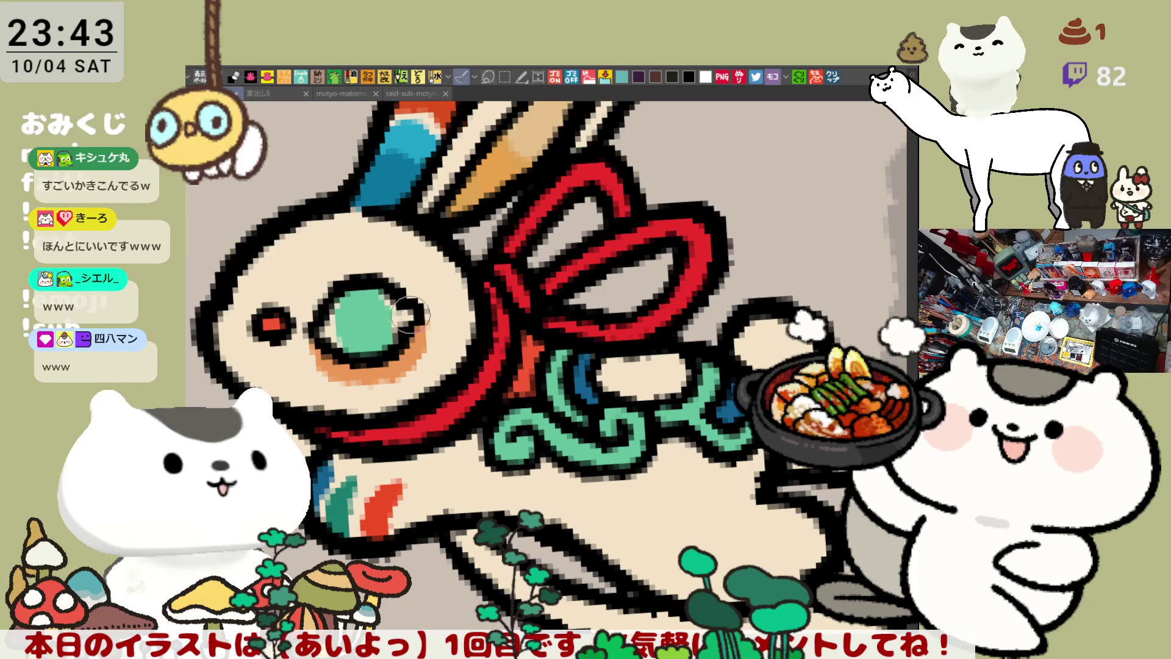
scroll(418, 303, "up", 3)
scroll(419, 303, "down", 3)
mouse_move(418, 303)
left_mouse_down()
mouse_move(426, 314)
mouse_move(359, 322)
mouse_move(372, 308)
mouse_move(357, 322)
left_mouse_up()
scroll(390, 316, "up", 3)
scroll(390, 316, "down", 3)
scroll(360, 322, "up", 3)
scroll(359, 322, "down", 3)
key("ctrl+z")
scroll(367, 306, "up", 3)
scroll(367, 307, "down", 3)
key("ctrl+z")
scroll(357, 322, "up", 3)
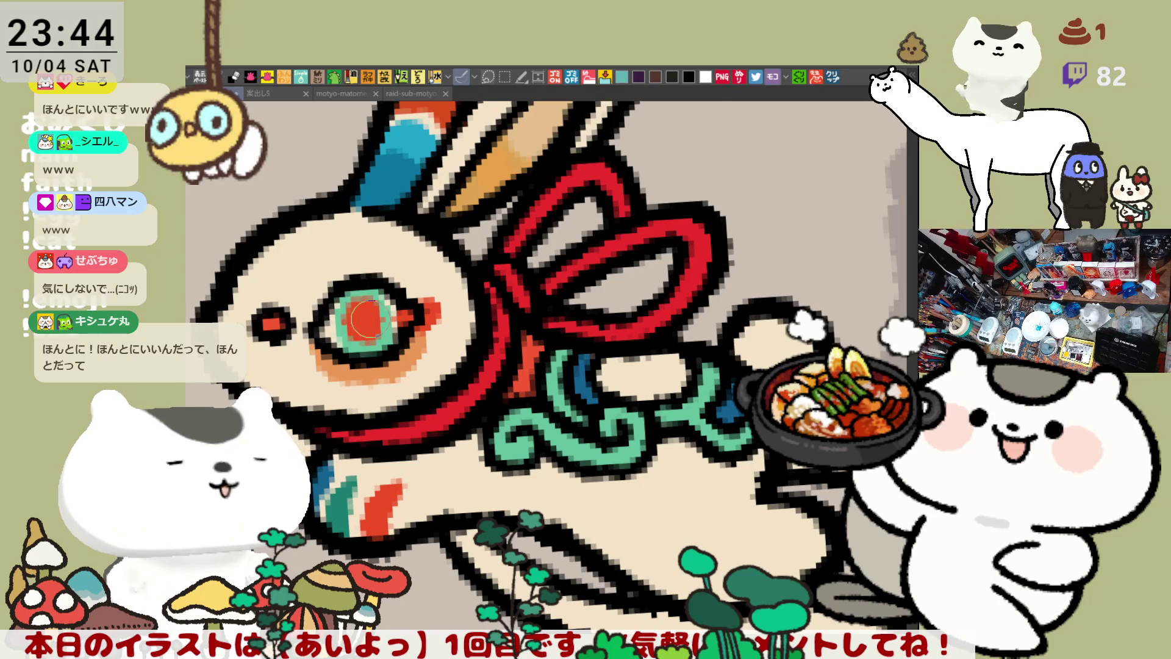
scroll(396, 329, "down", 3)
left_click_drag(391, 247, 388, 250)
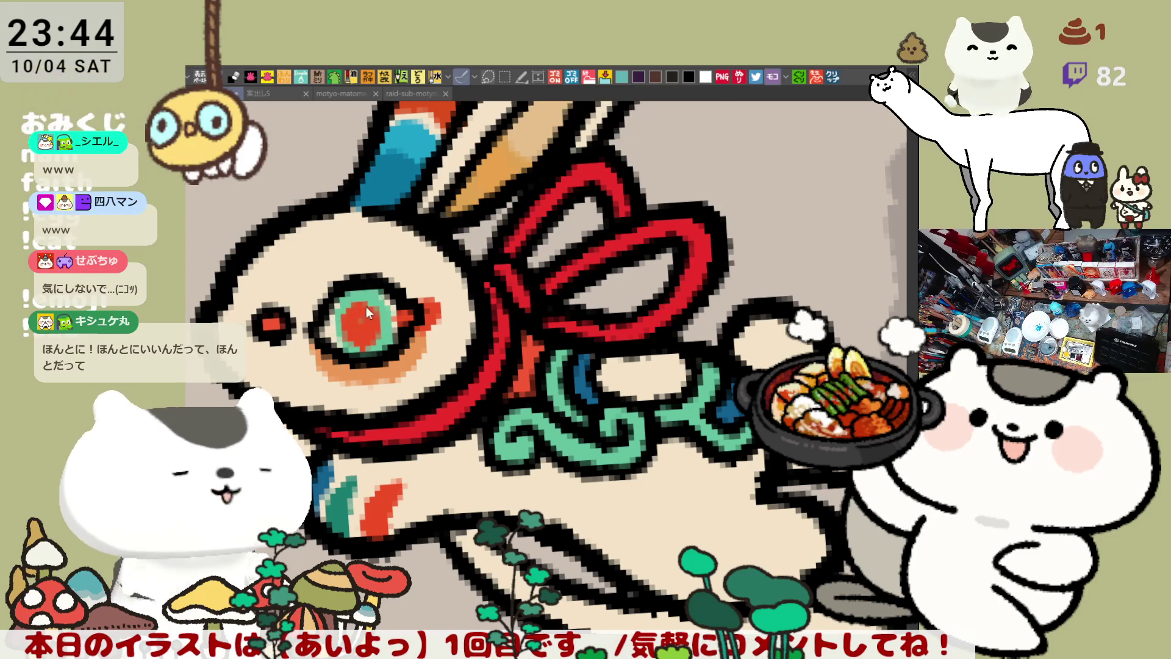
scroll(356, 321, "up", 3)
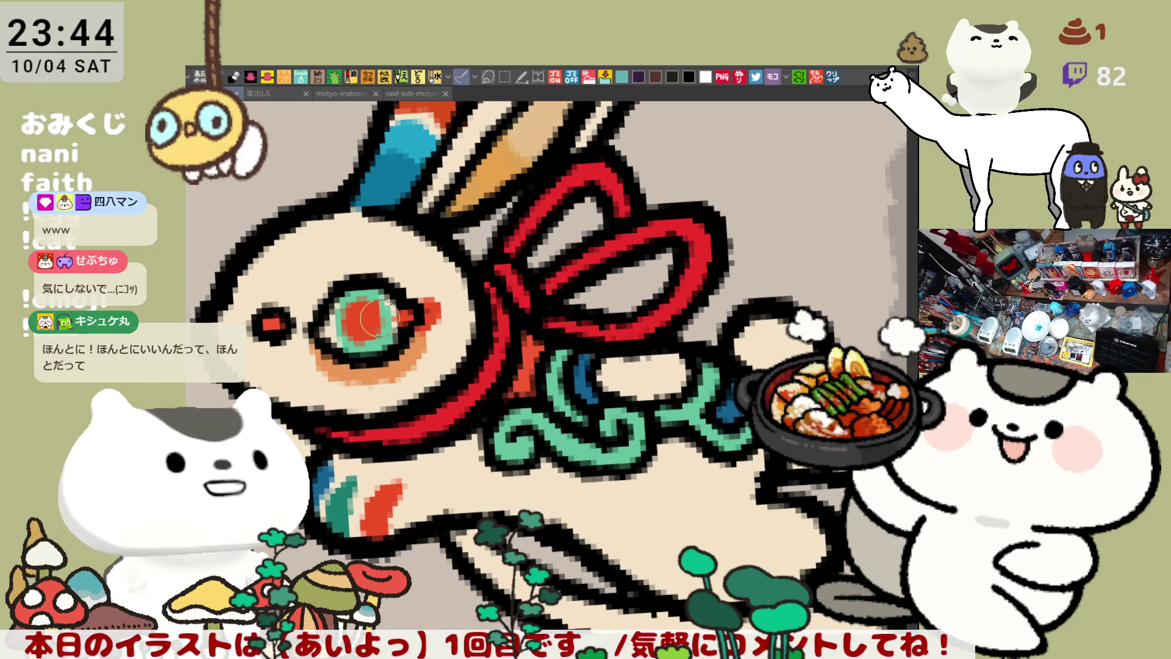
scroll(385, 343, "down", 3)
scroll(340, 310, "up", 3)
left_click_drag(344, 311, 334, 346)
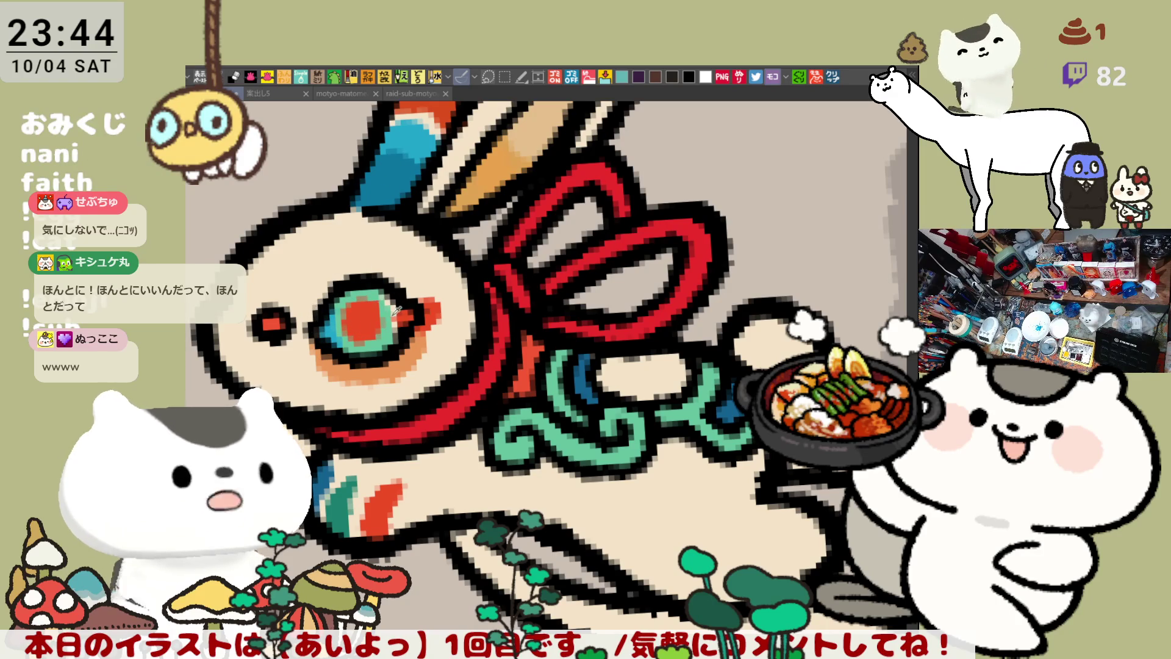
scroll(395, 305, "down", 3)
scroll(384, 299, "up", 3)
scroll(393, 310, "down", 3)
scroll(469, 380, "up", 3)
scroll(469, 380, "down", 3)
scroll(421, 320, "up", 3)
scroll(416, 338, "down", 3)
scroll(412, 331, "up", 3)
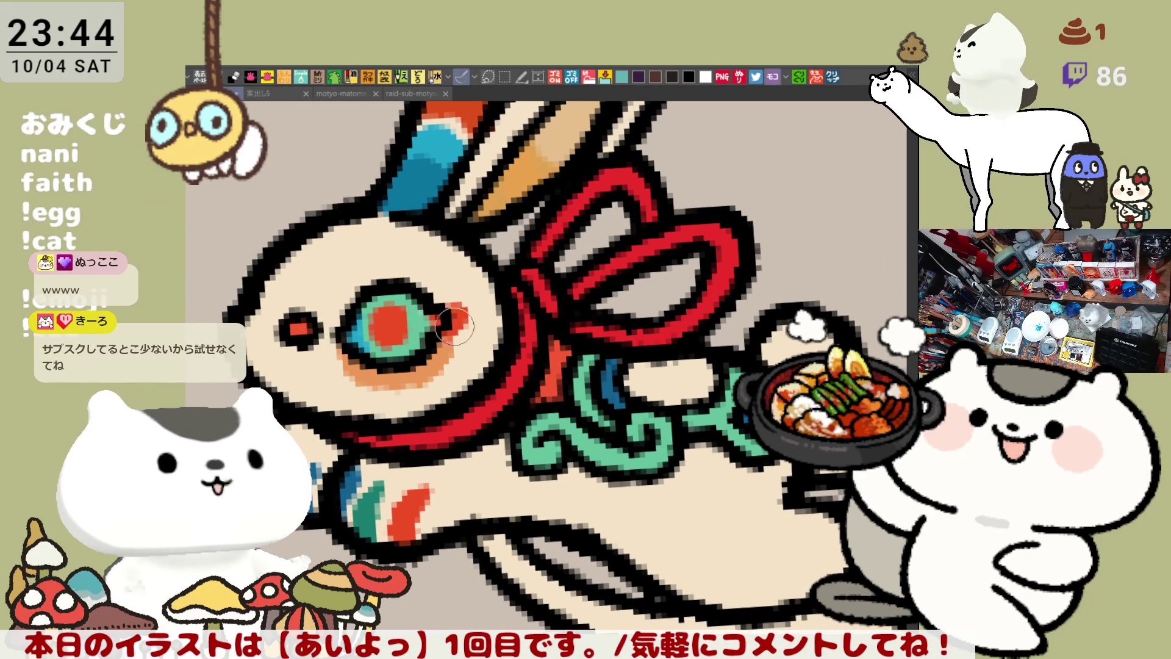
scroll(455, 333, "down", 3)
scroll(400, 305, "up", 3)
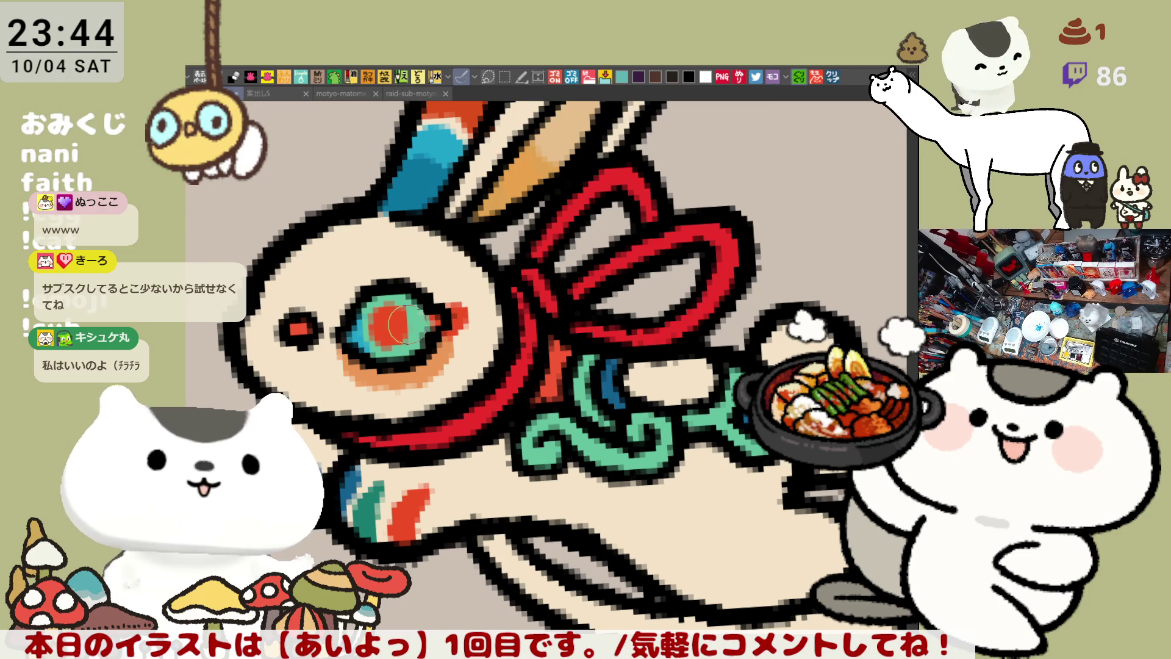
scroll(400, 323, "down", 3)
scroll(385, 321, "up", 3)
scroll(385, 321, "down", 3)
scroll(408, 354, "up", 3)
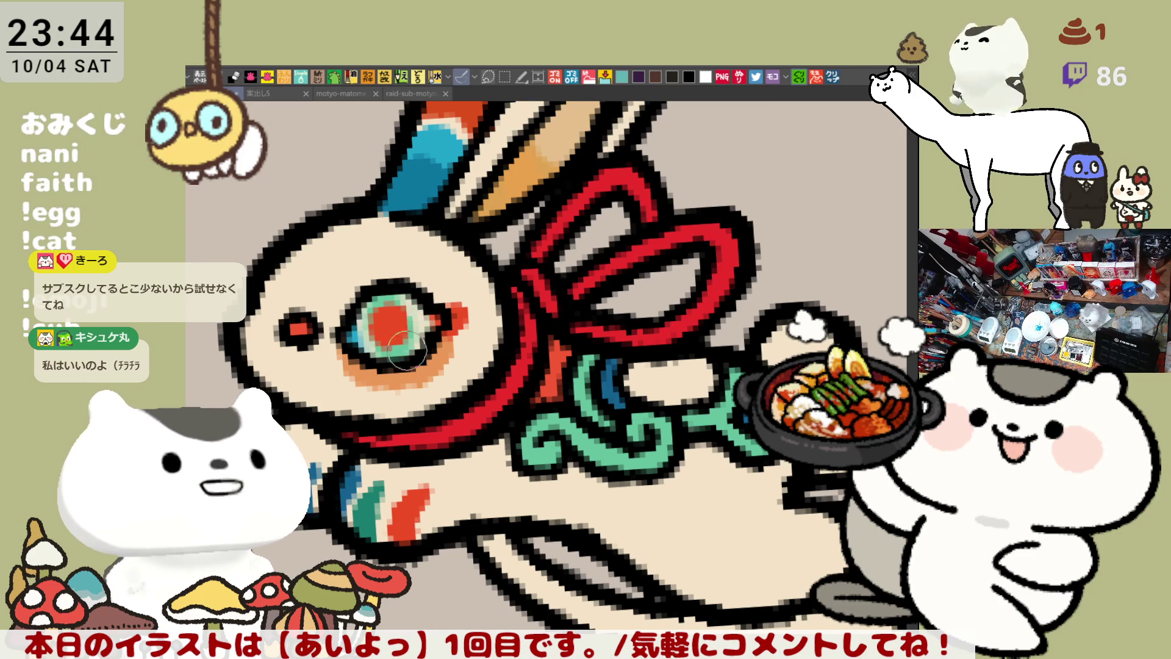
scroll(408, 354, "down", 3)
scroll(343, 327, "up", 3)
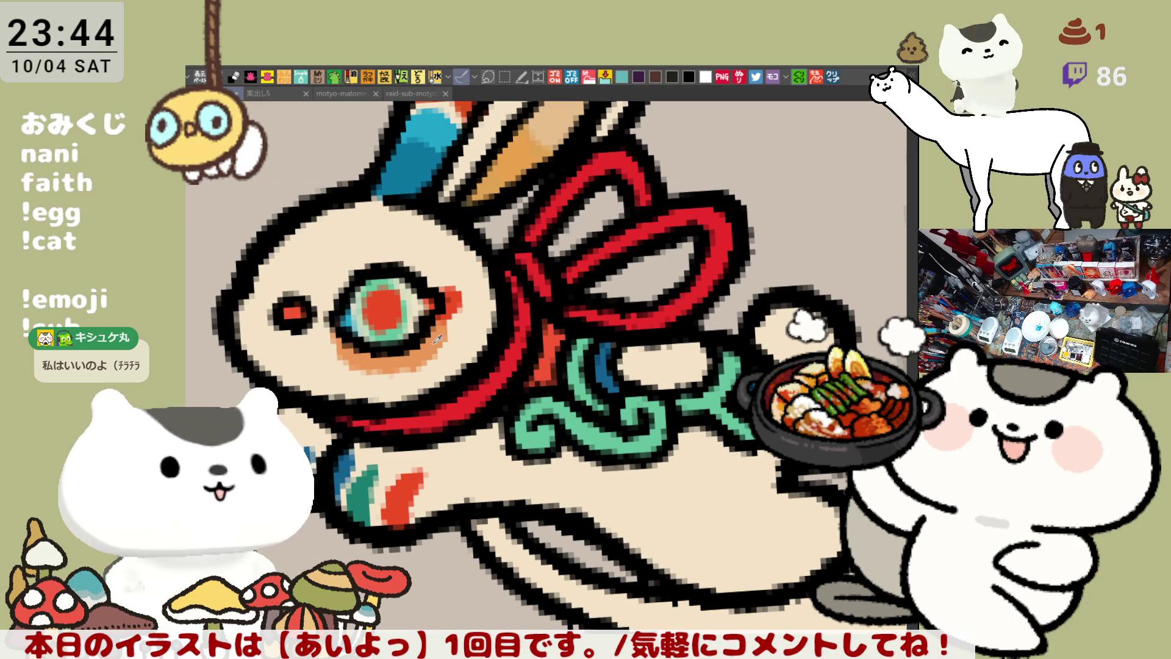
Paint orange shading across the rabbit's forehead above its eye, then zoom out to review
mouse_move(286, 262)
left_mouse_down()
mouse_move(395, 221)
mouse_move(342, 210)
mouse_move(330, 219)
mouse_move(401, 198)
mouse_move(372, 206)
mouse_move(391, 217)
left_mouse_up()
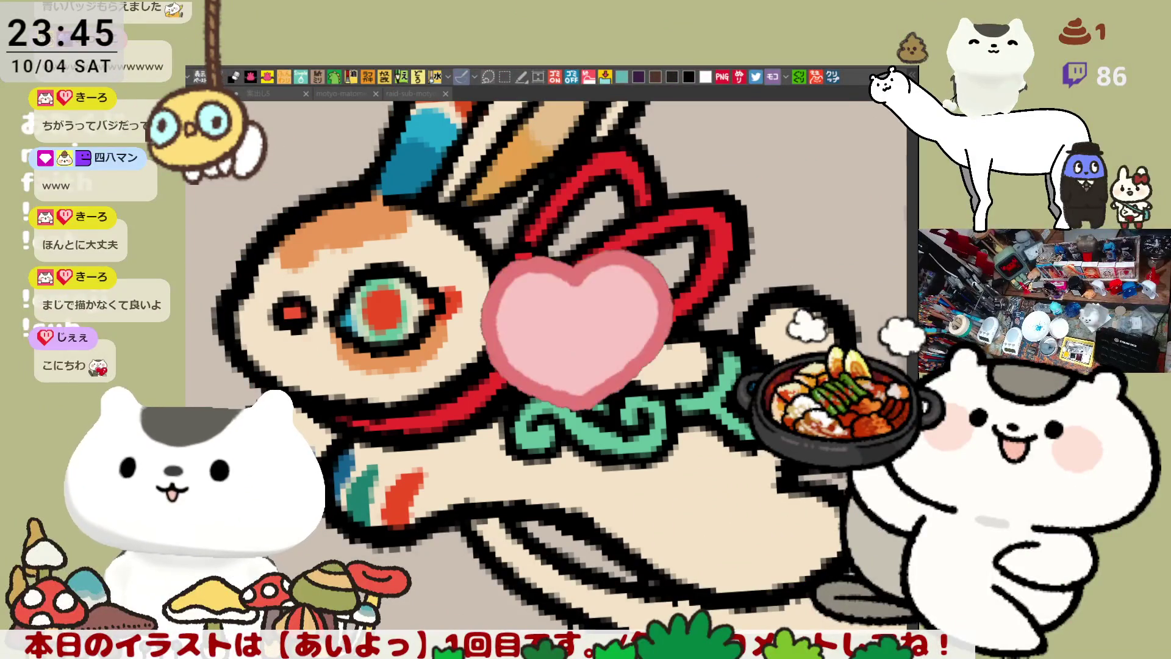
scroll(560, 403, "down", 3)
scroll(560, 402, "up", 2)
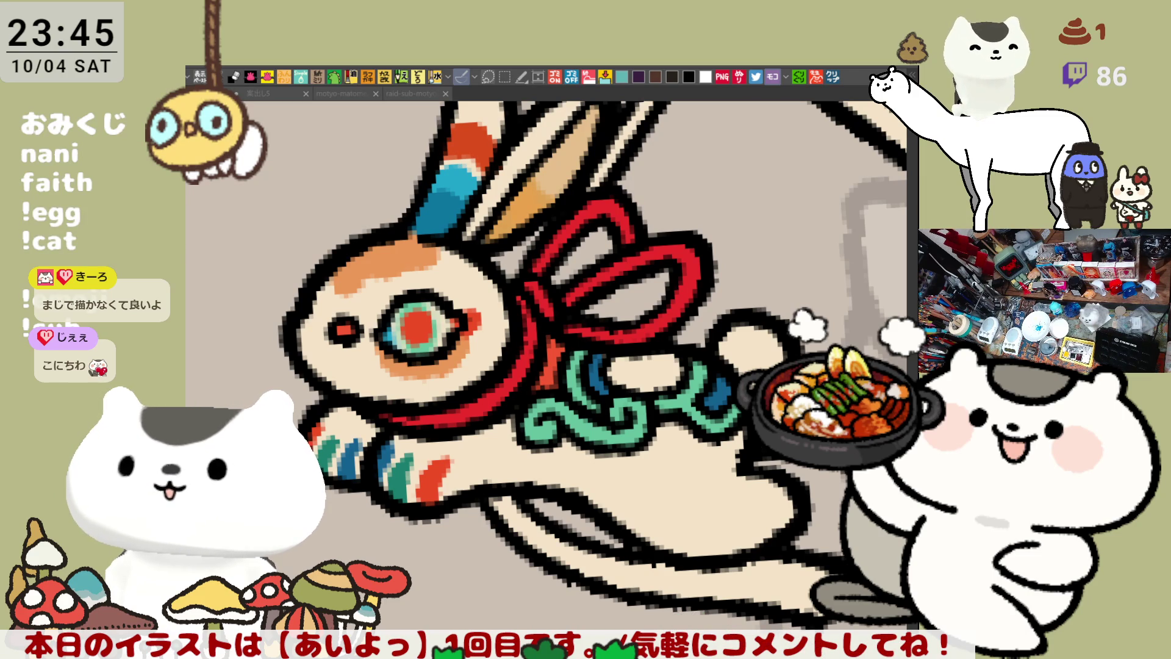
scroll(444, 340, "down", 5)
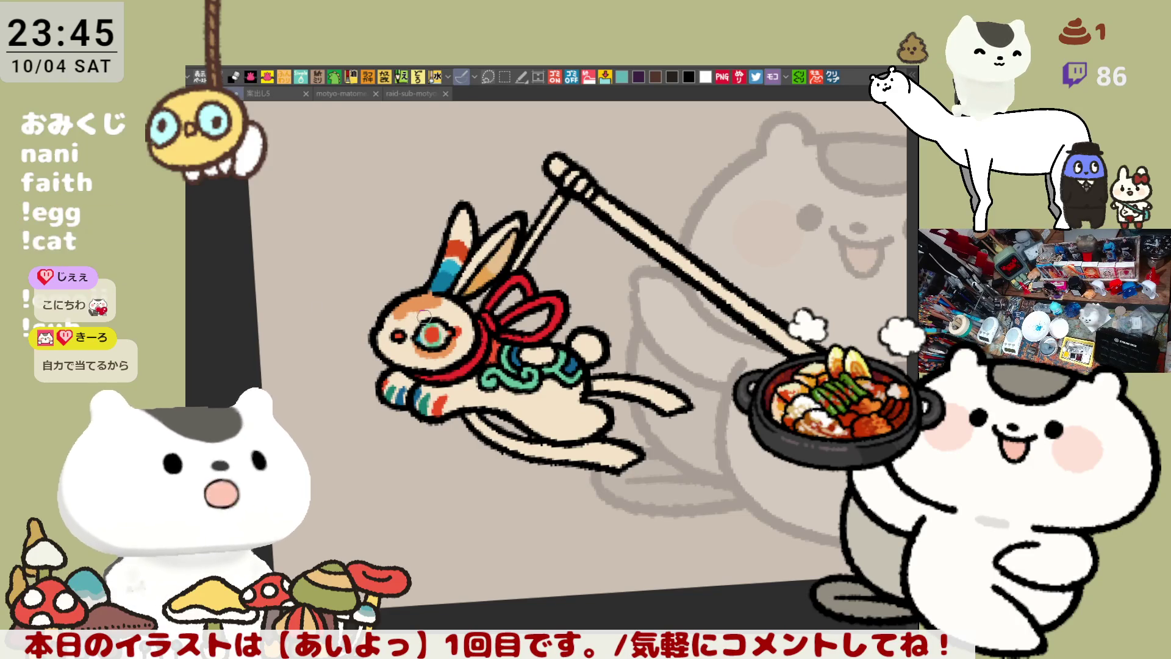
Paint a blue stripe across the rabbit's head
left_click_drag(470, 327, 494, 391)
scroll(494, 390, "up", 5)
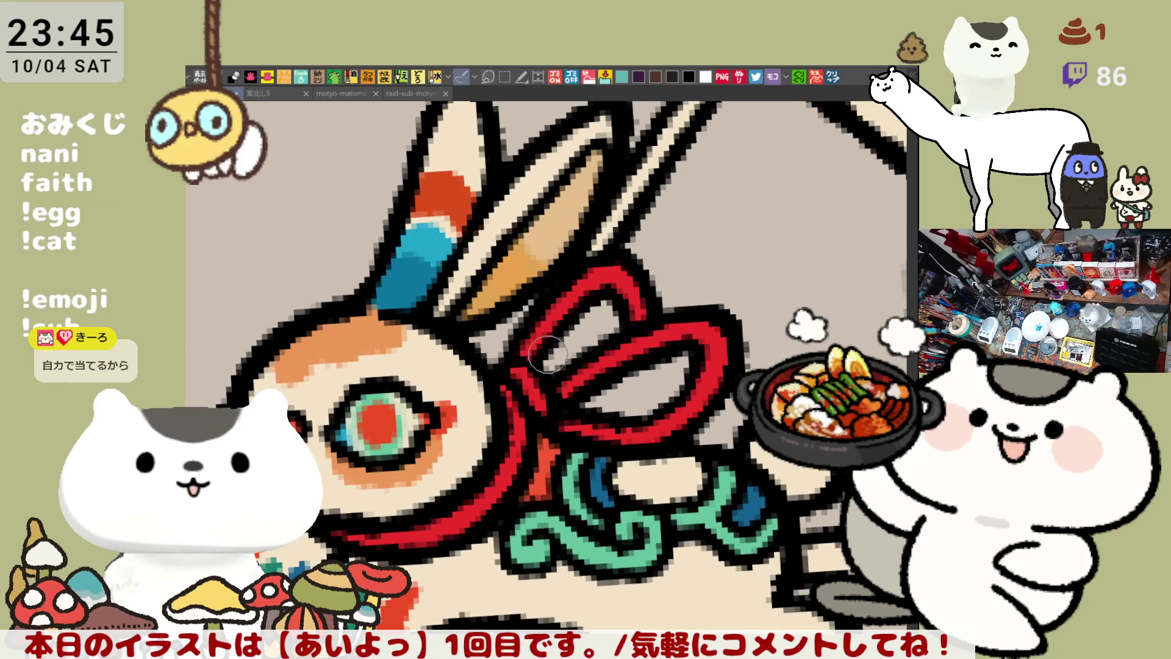
left_click(300, 351)
mouse_move(302, 353)
left_mouse_down()
mouse_move(348, 338)
mouse_move(308, 328)
mouse_move(352, 331)
mouse_move(357, 315)
mouse_move(365, 335)
left_mouse_up()
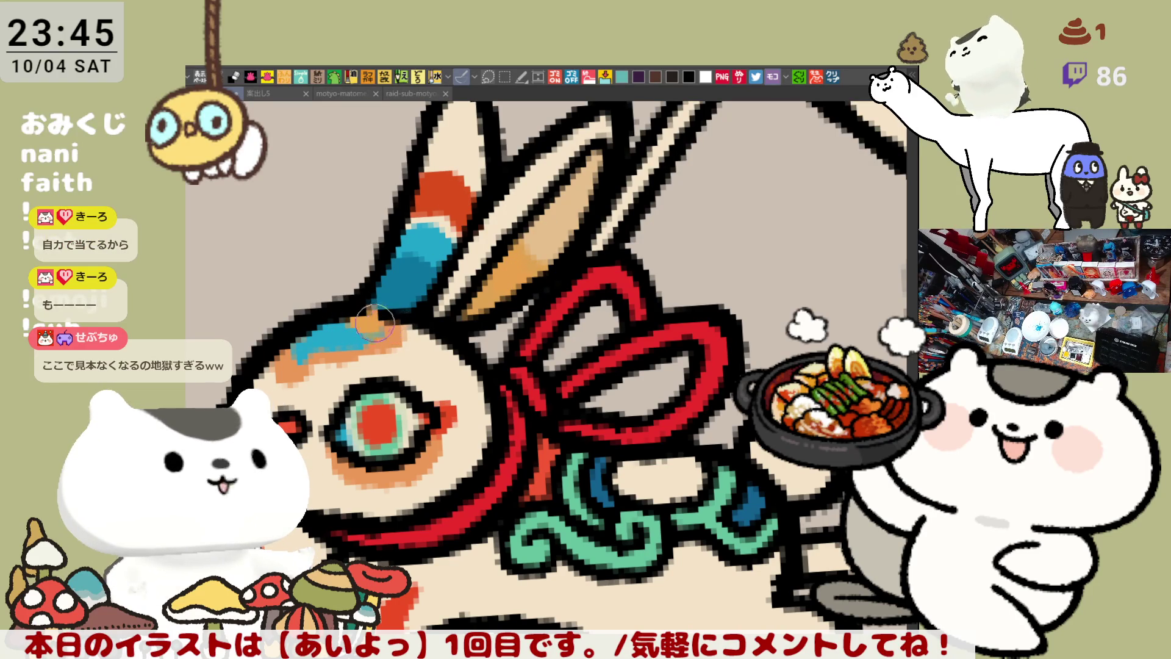
scroll(490, 460, "down", 3)
scroll(510, 491, "up", 3)
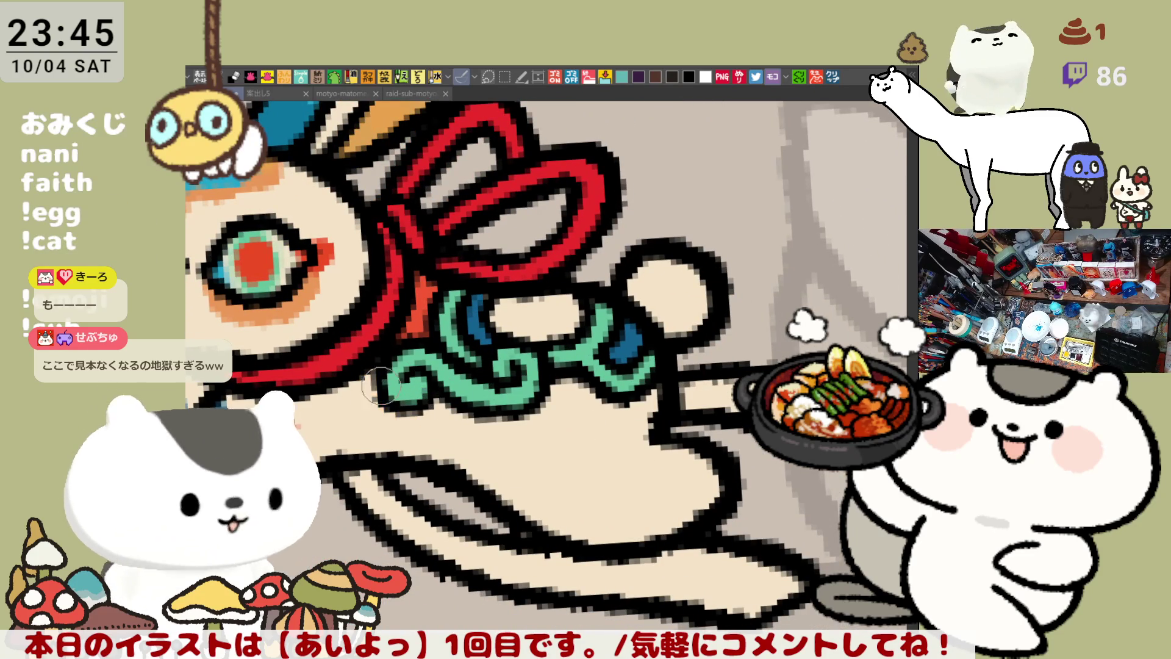
Shade orange along the bottom of the teal swirl and fill the shape inside it orange-red
mouse_move(382, 381)
left_mouse_down()
mouse_move(436, 420)
mouse_move(552, 411)
left_mouse_up()
key("ctrl+z")
left_click_drag(421, 421, 535, 406)
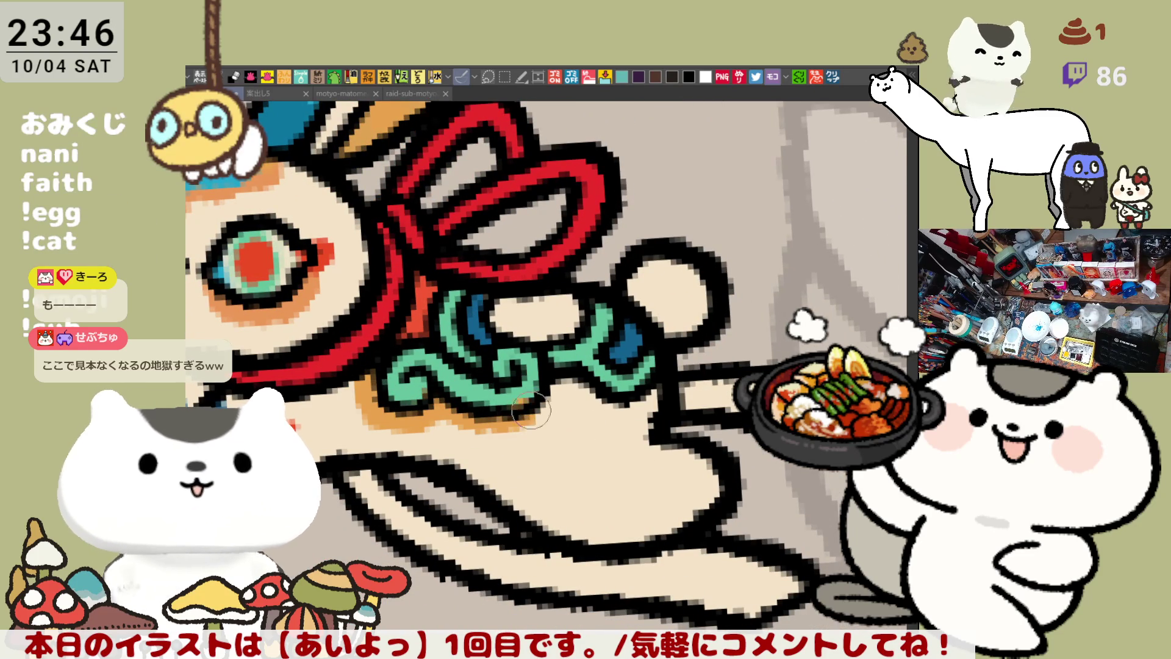
key("ctrl+z")
mouse_move(420, 406)
left_mouse_down()
mouse_move(536, 415)
mouse_move(570, 381)
mouse_move(640, 396)
mouse_move(661, 381)
left_mouse_up()
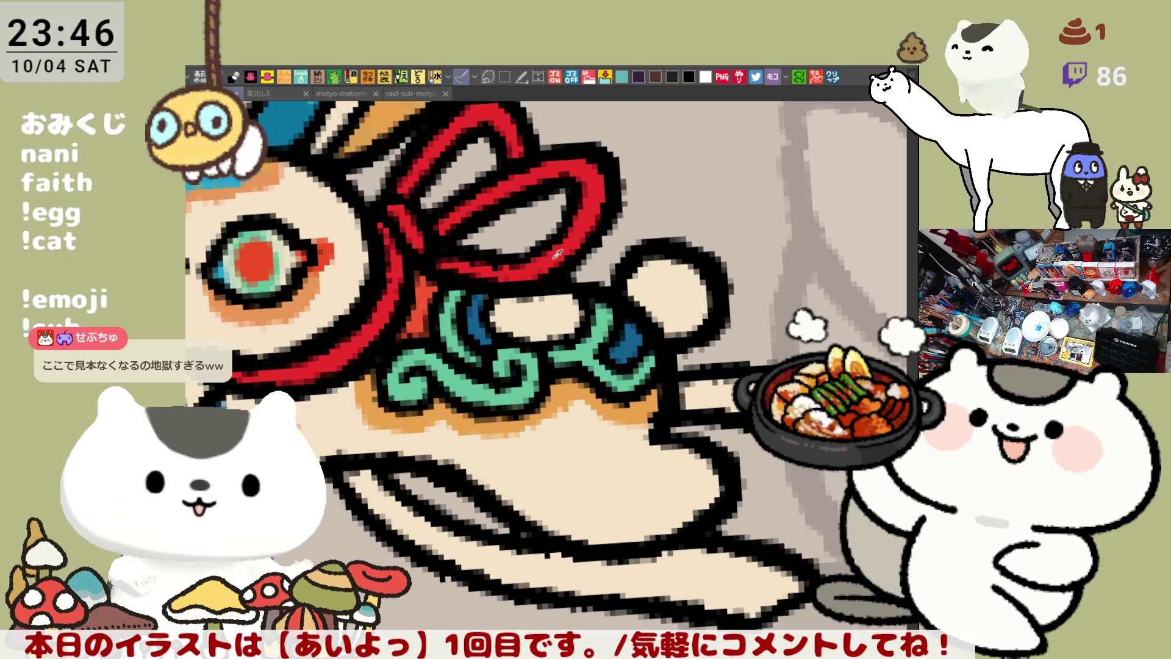
left_click(537, 317)
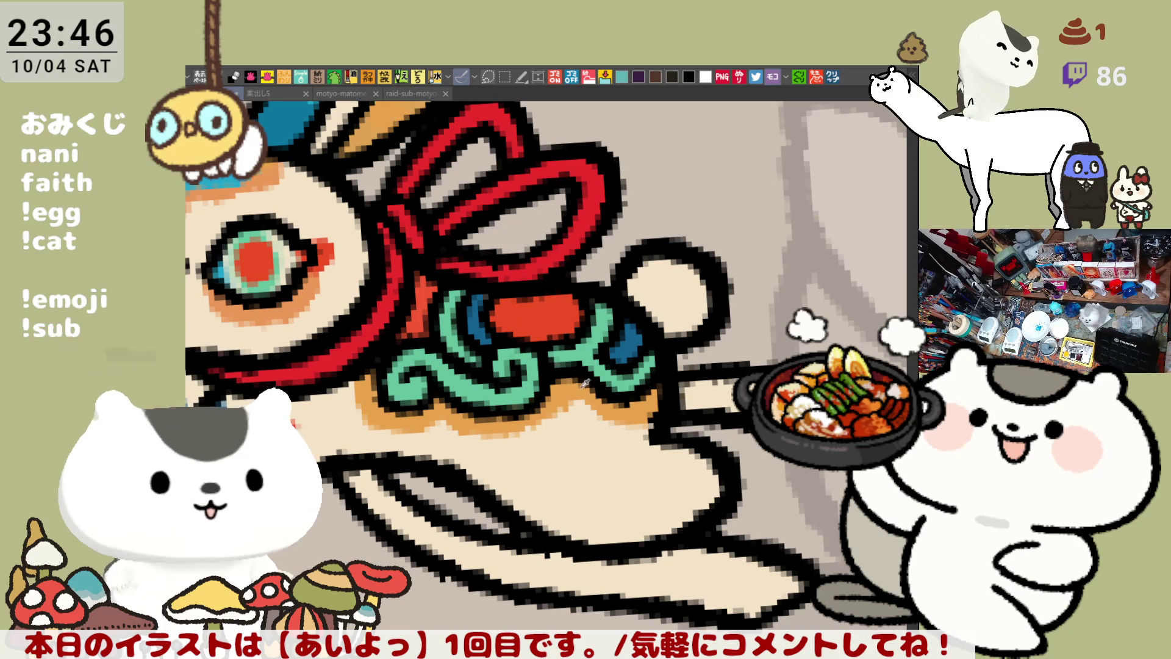
left_click_drag(525, 287, 543, 304)
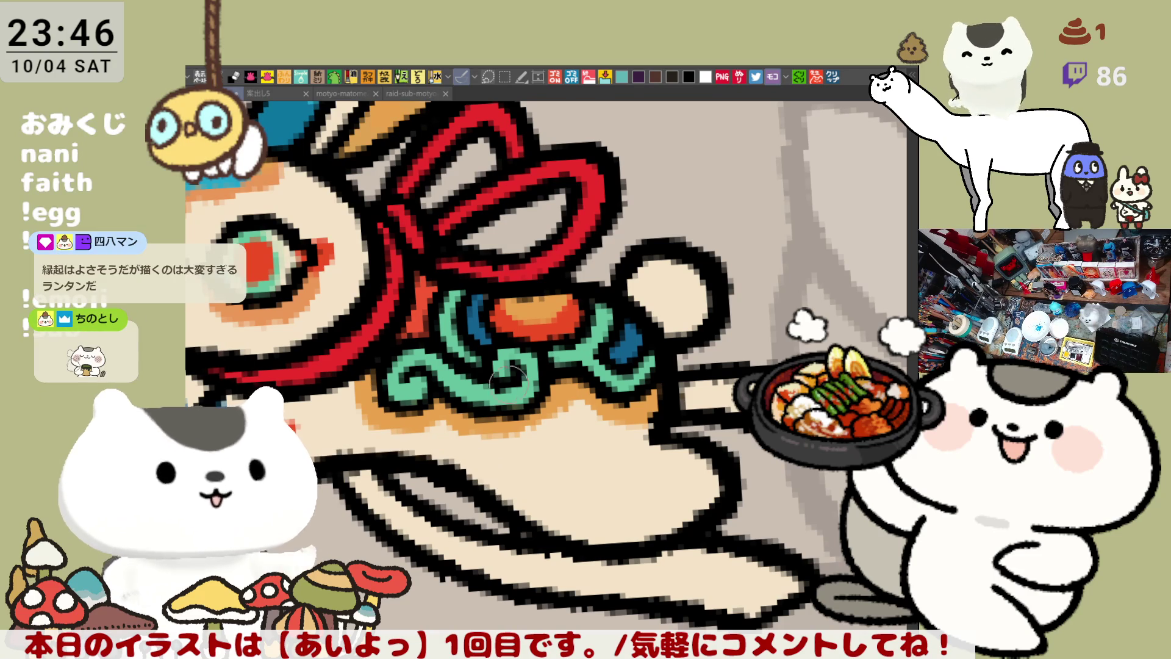
Paint orange and cream patterns on the body and add orange dots to the front paw stripe
mouse_move(415, 453)
left_mouse_down()
mouse_move(555, 509)
mouse_move(660, 439)
mouse_move(655, 528)
left_mouse_up()
mouse_move(501, 499)
left_mouse_down()
mouse_move(490, 479)
mouse_move(509, 494)
mouse_move(564, 488)
mouse_move(610, 506)
mouse_move(647, 488)
mouse_move(573, 500)
mouse_move(633, 493)
mouse_move(674, 527)
mouse_move(609, 528)
left_mouse_up()
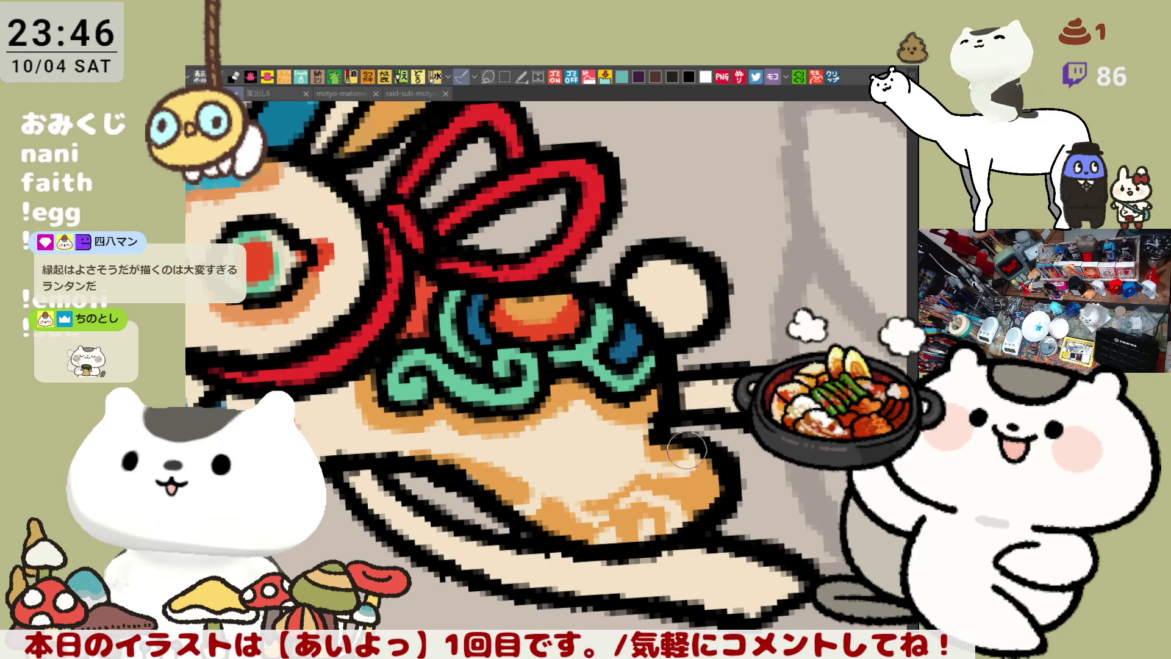
scroll(689, 452, "down", 2)
scroll(726, 385, "up", 2)
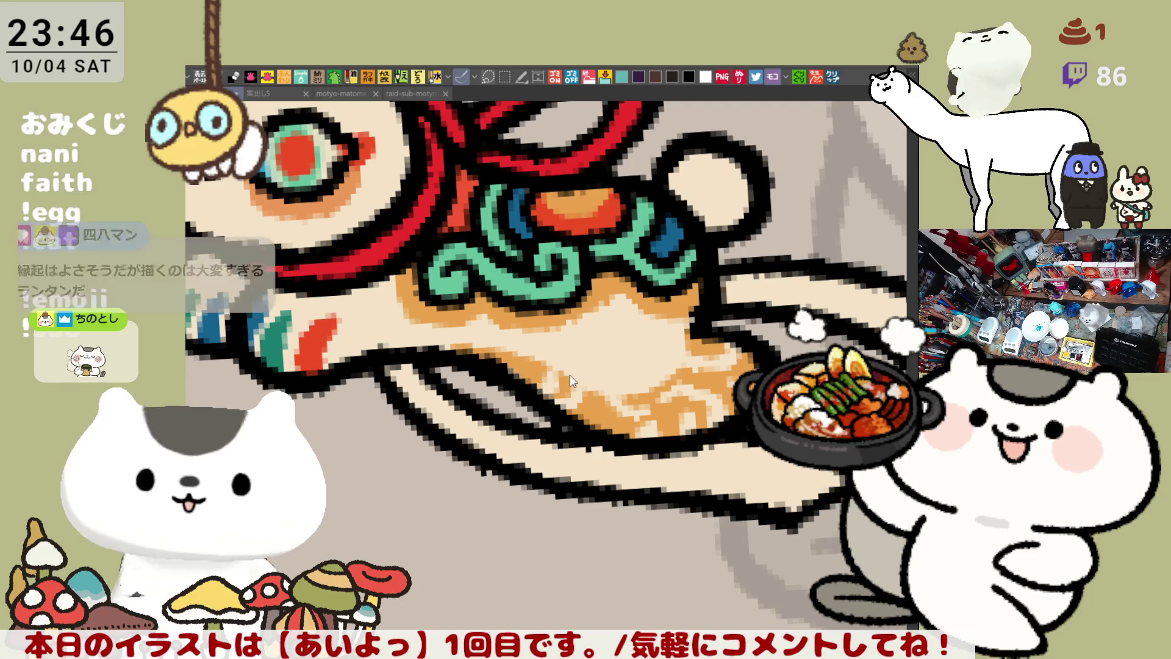
left_click(623, 416, "alt")
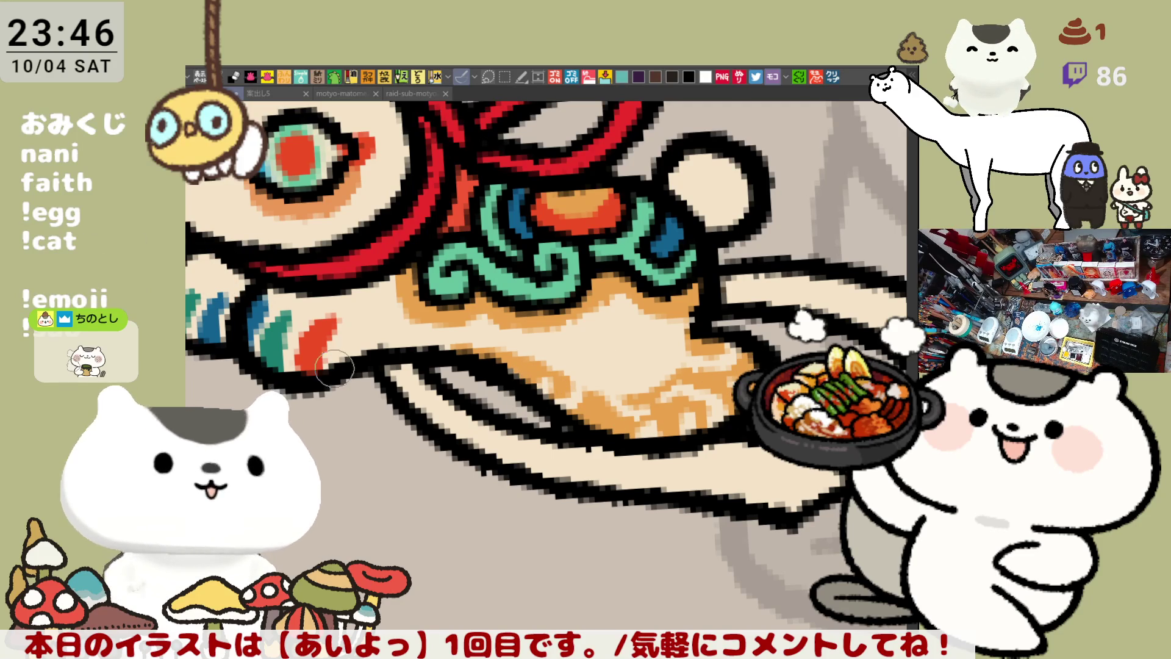
left_click(286, 361)
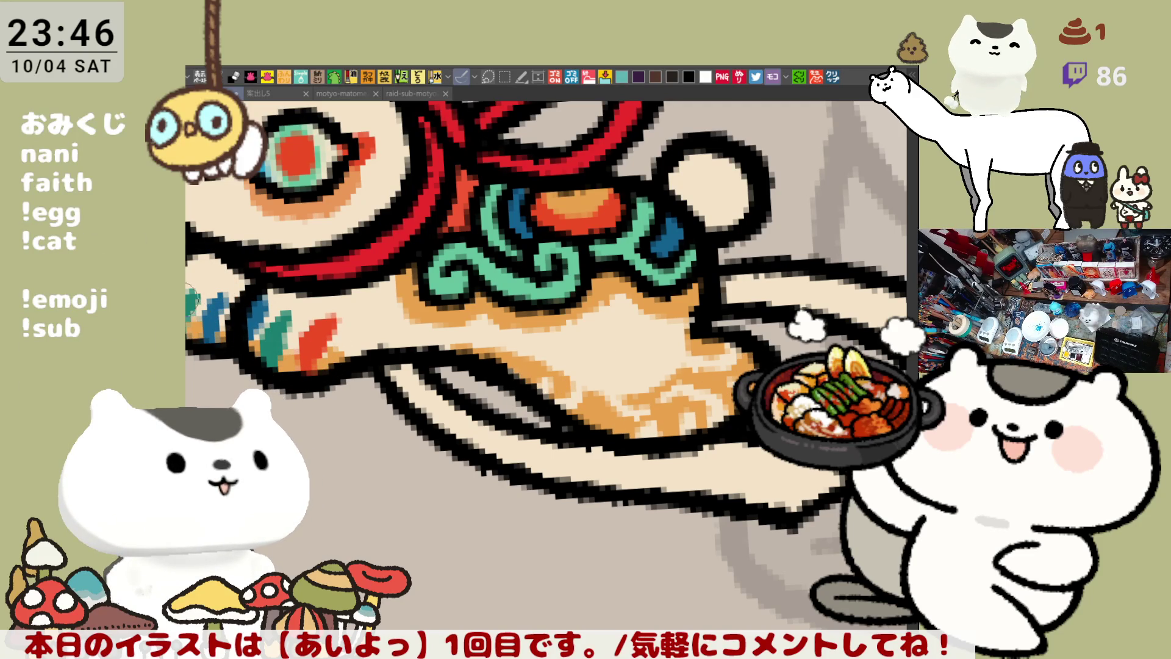
scroll(196, 302, "down", 2)
scroll(248, 287, "down", 3)
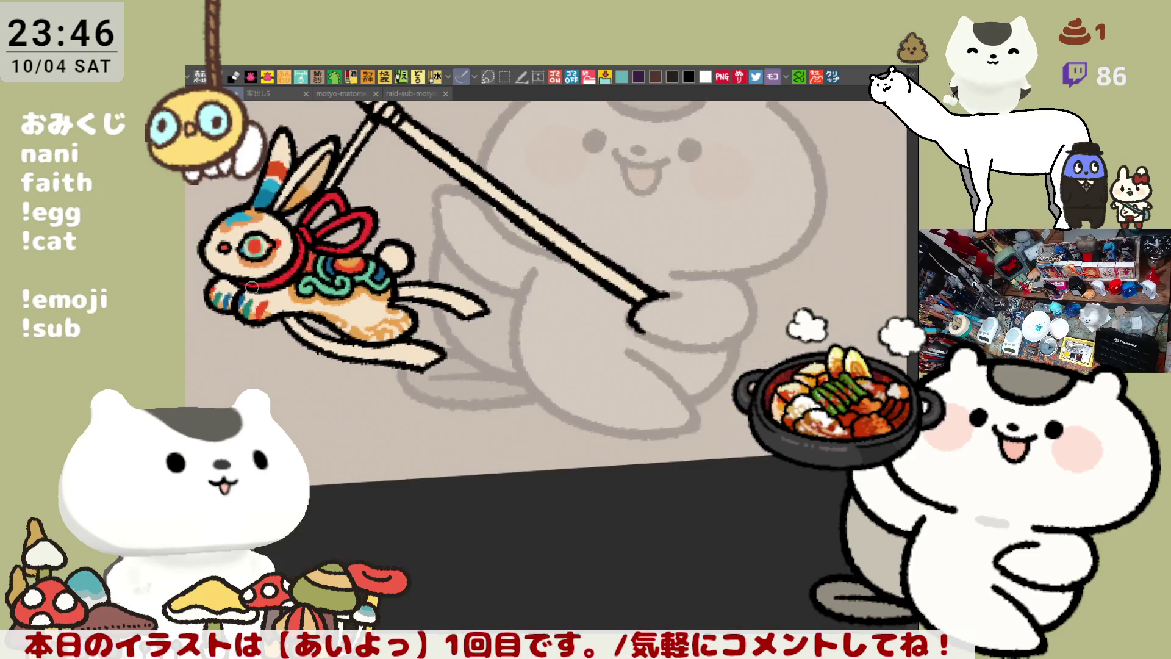
Tilt the canvas and fill both tail streamers red
left_click_drag(248, 288, 451, 260)
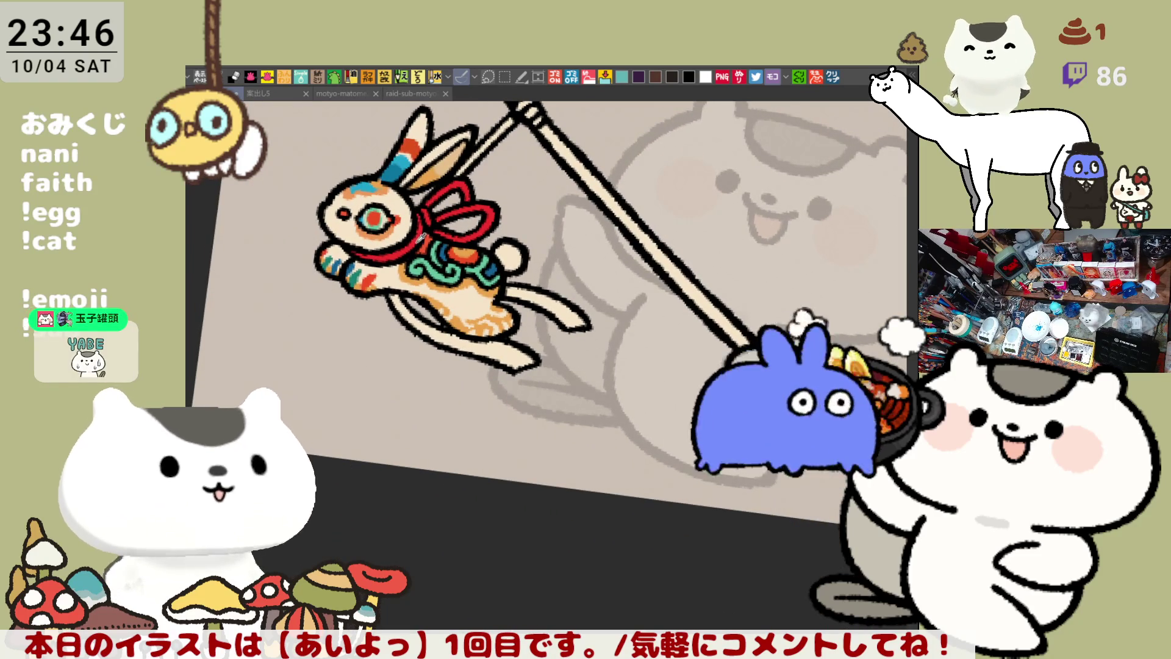
left_click(487, 339)
left_click(561, 310)
left_click_drag(561, 310, 668, 270)
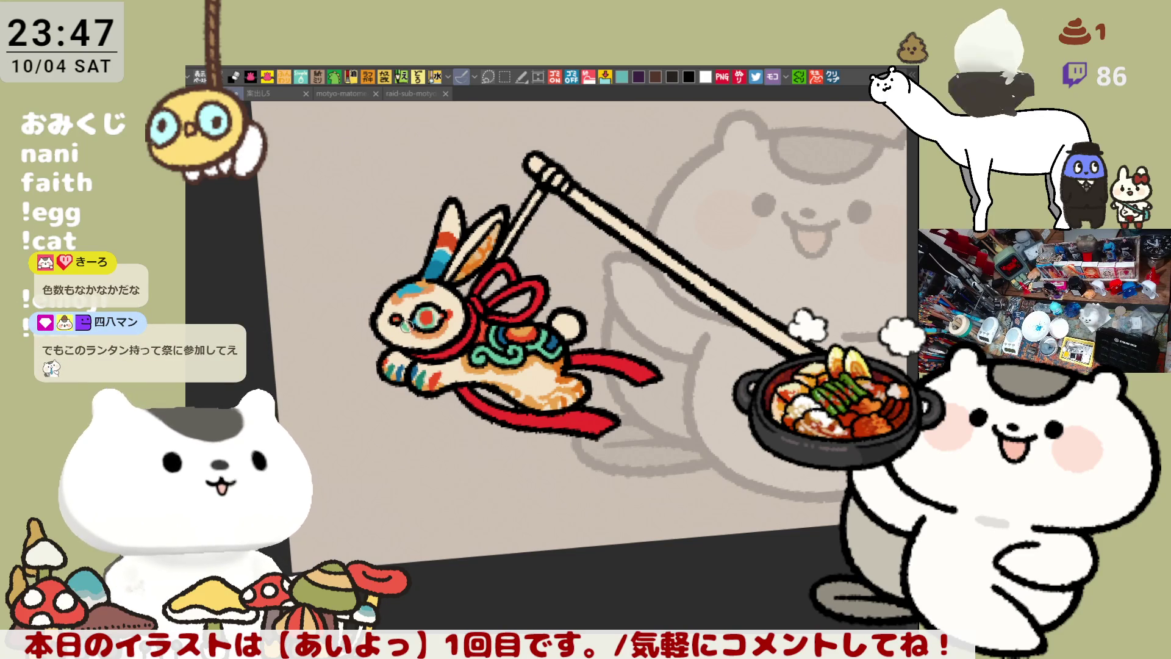
Paint teal marks below the eye, red cord on the pole tip, and small red hindquarter marks
mouse_move(414, 331)
left_mouse_down()
mouse_move(431, 345)
mouse_move(457, 336)
mouse_move(585, 252)
left_mouse_up()
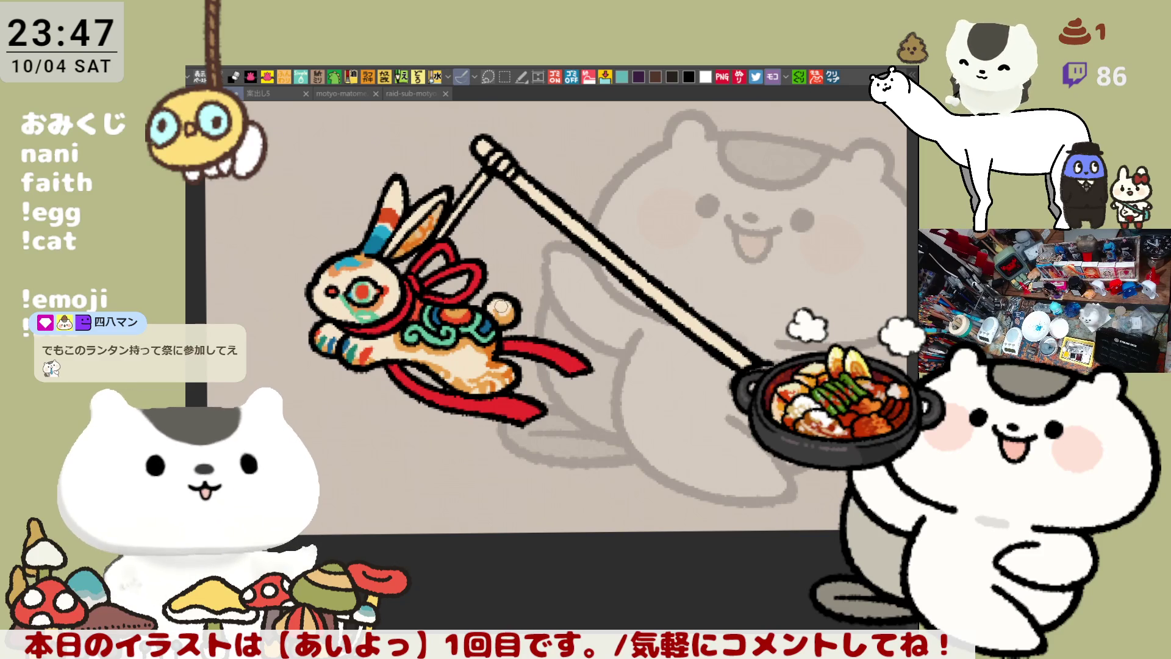
left_click_drag(573, 282, 481, 325)
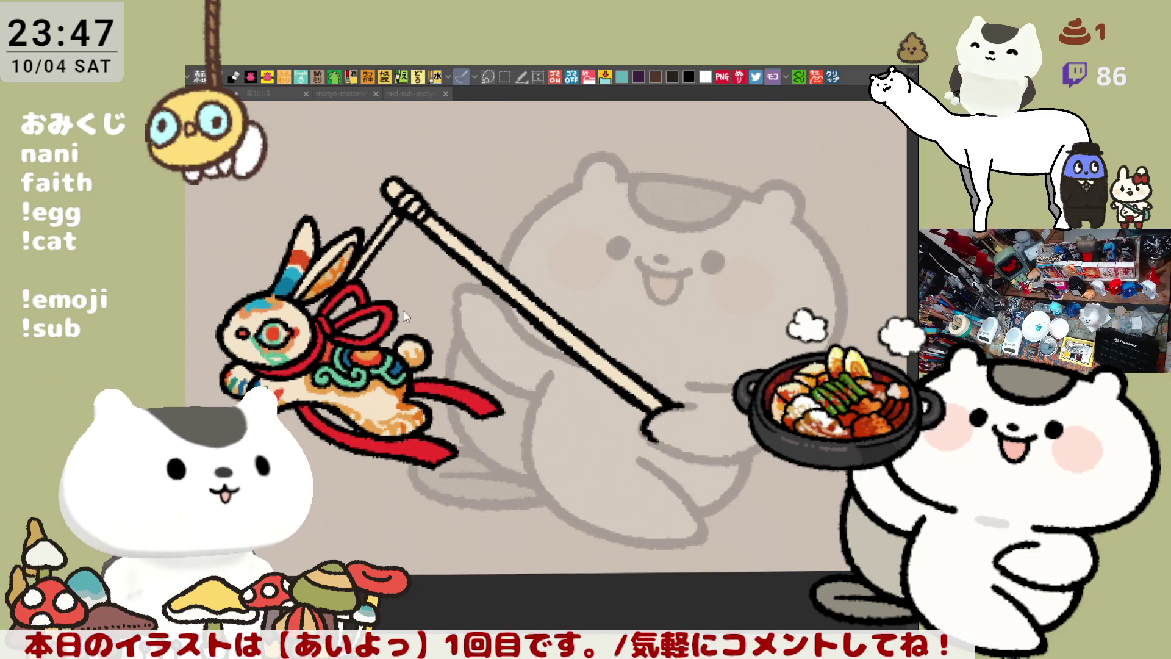
mouse_move(359, 273)
left_mouse_down()
mouse_move(386, 226)
mouse_move(421, 208)
mouse_move(407, 197)
left_mouse_up()
left_click_drag(477, 244, 502, 272)
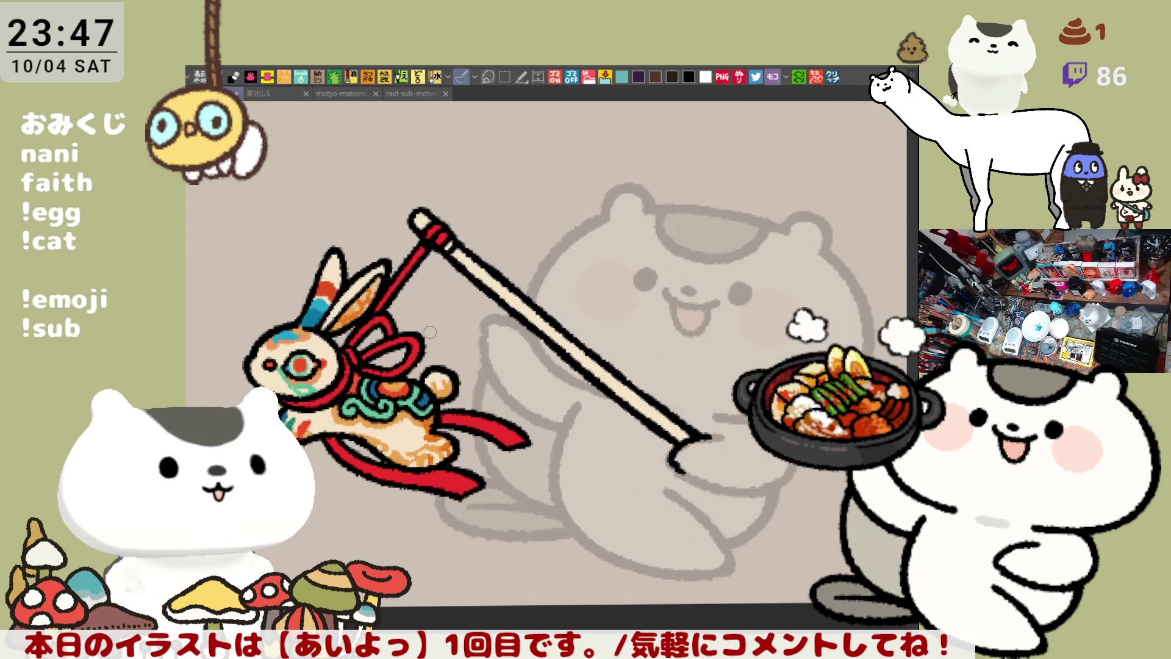
left_click_drag(589, 476, 559, 407)
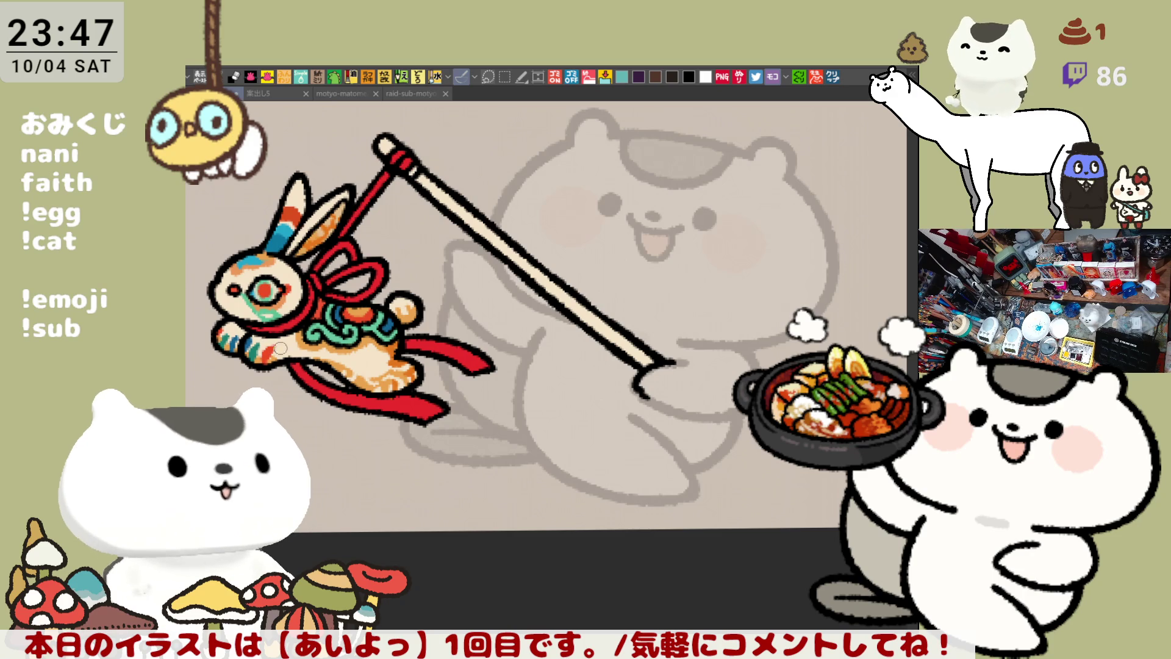
left_click_drag(361, 370, 385, 375)
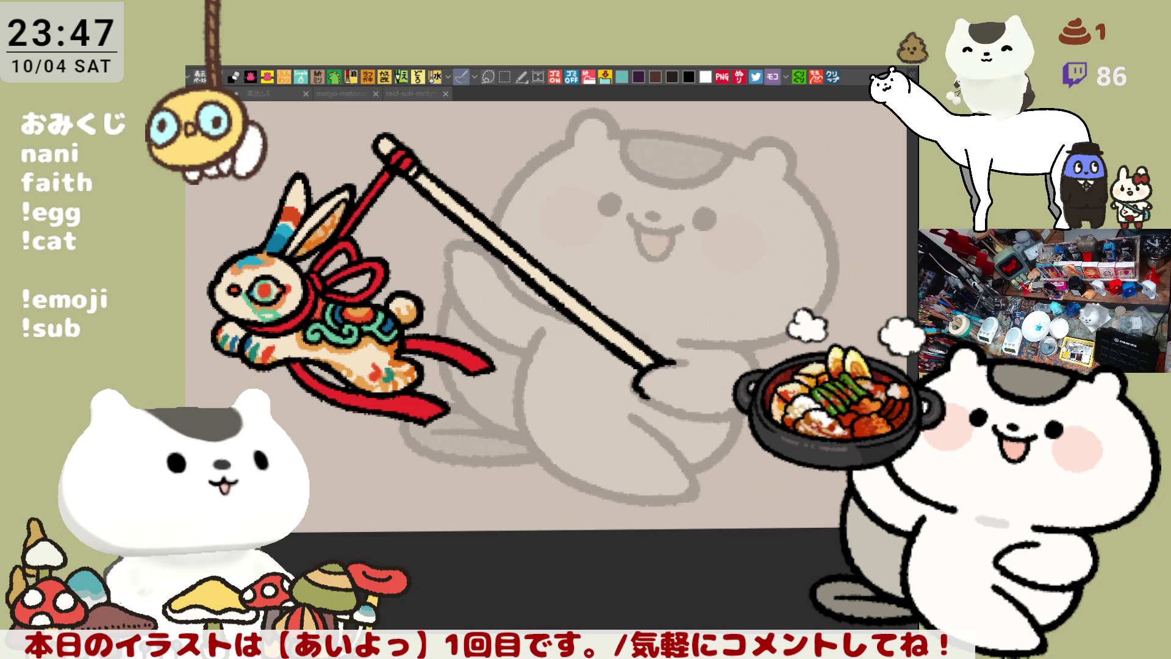
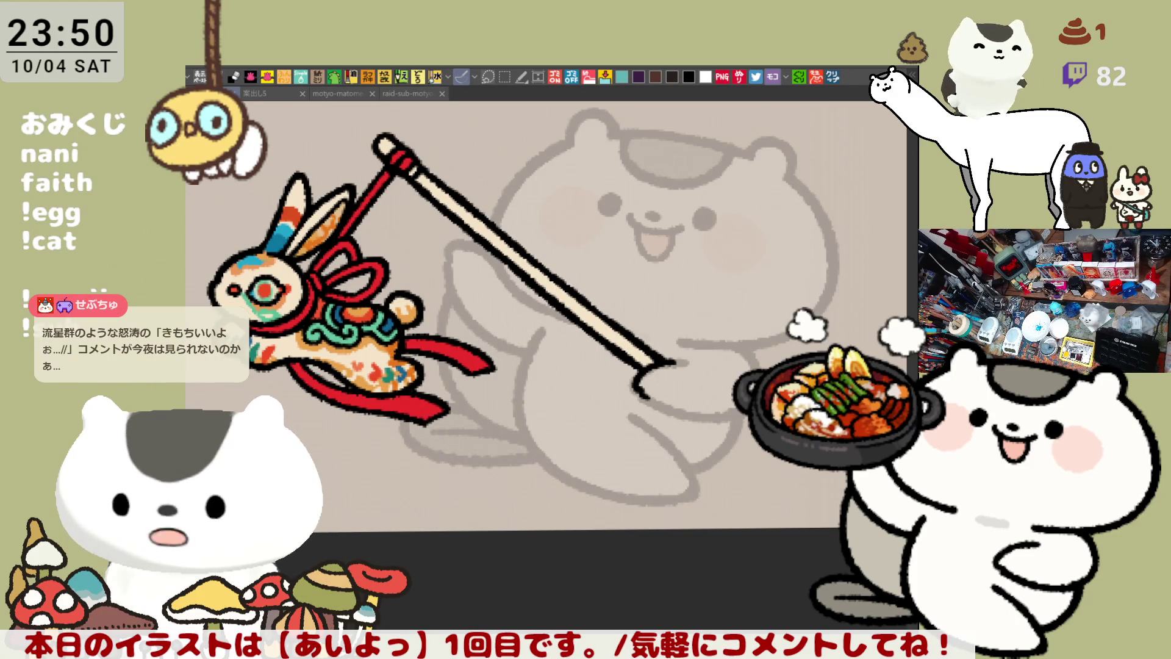
Paste the copied live-stream listing page as a new canvas and scan down its entries
left_click(832, 77)
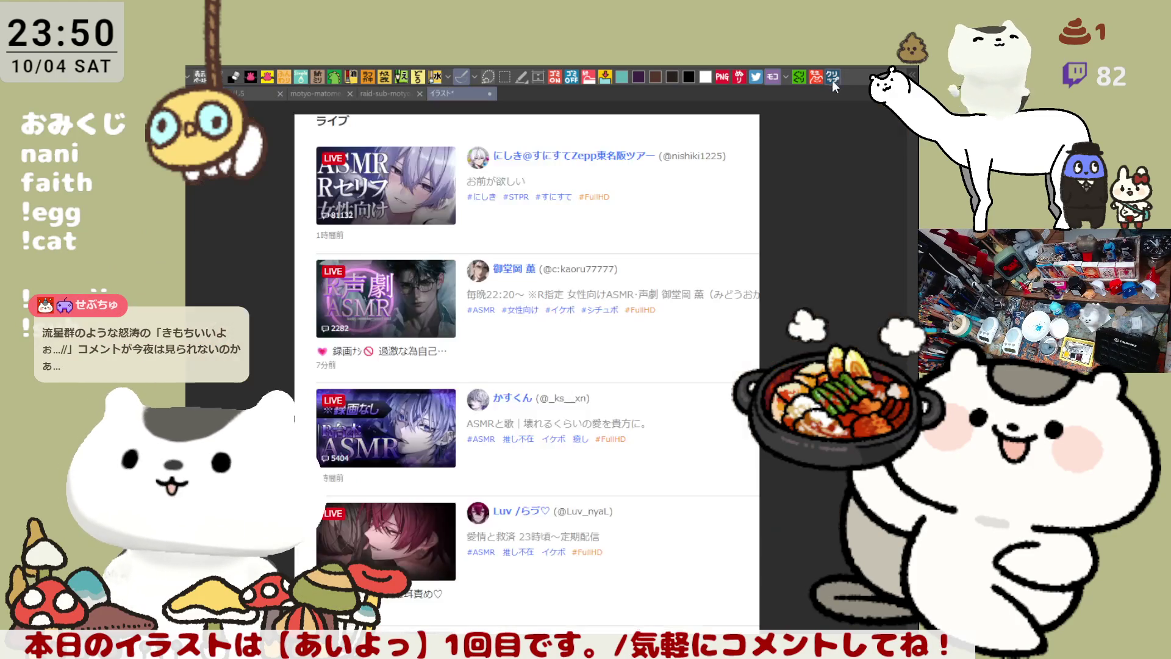
scroll(309, 339, "up", 1)
left_click_drag(627, 426, 602, 340)
mouse_move(793, 390)
left_mouse_down()
mouse_move(834, 516)
mouse_move(834, 594)
left_mouse_up()
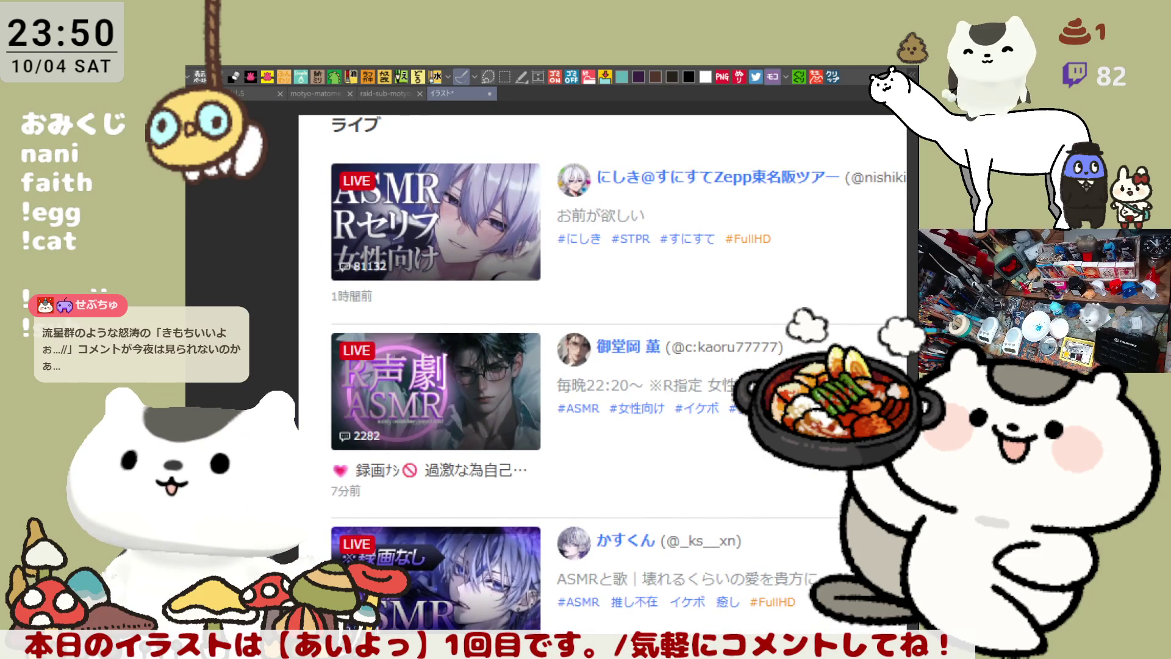
mouse_move(609, 427)
left_mouse_down()
mouse_move(610, 310)
mouse_move(502, 309)
left_mouse_up()
mouse_move(610, 366)
left_mouse_down()
mouse_move(616, 305)
mouse_move(647, 269)
mouse_move(660, 164)
left_mouse_up()
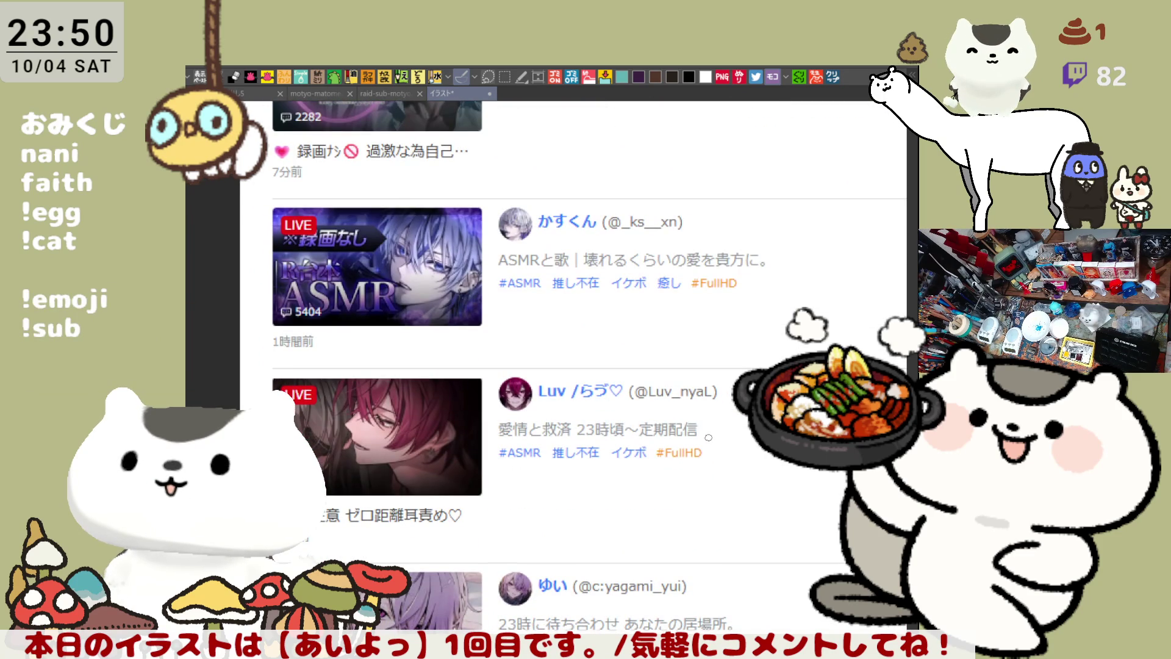
Look back over the upper entries, then close the pasted page without saving
scroll(442, 524, "up", 1)
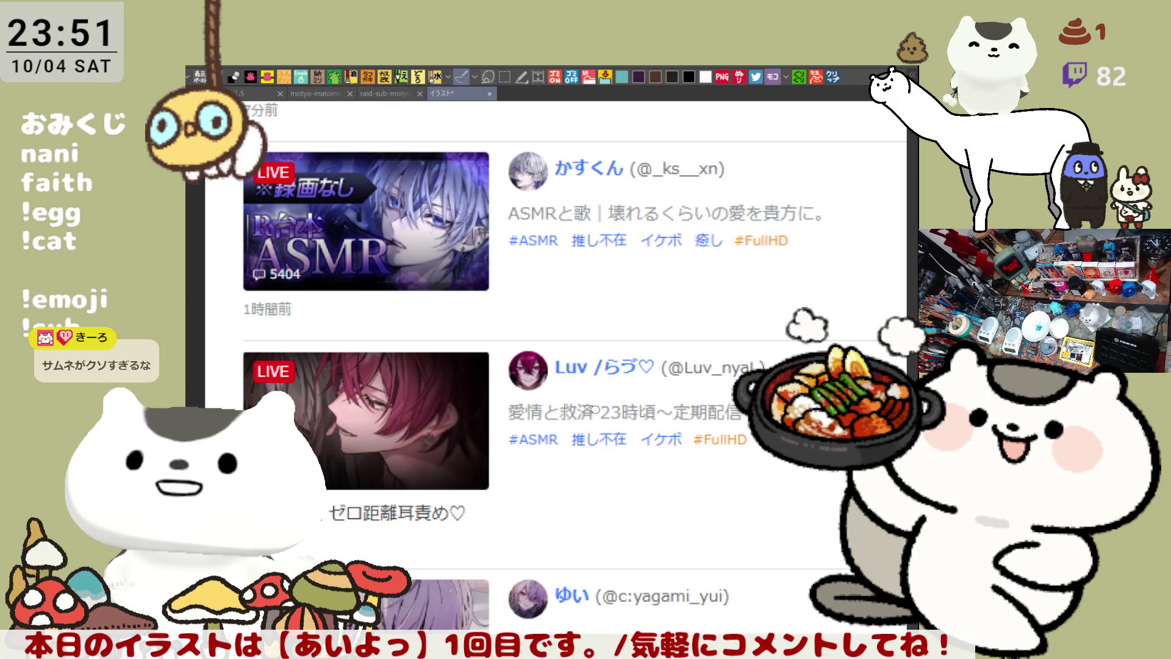
scroll(595, 408, "down", 1)
left_click_drag(619, 346, 620, 401)
scroll(427, 317, "up", 3)
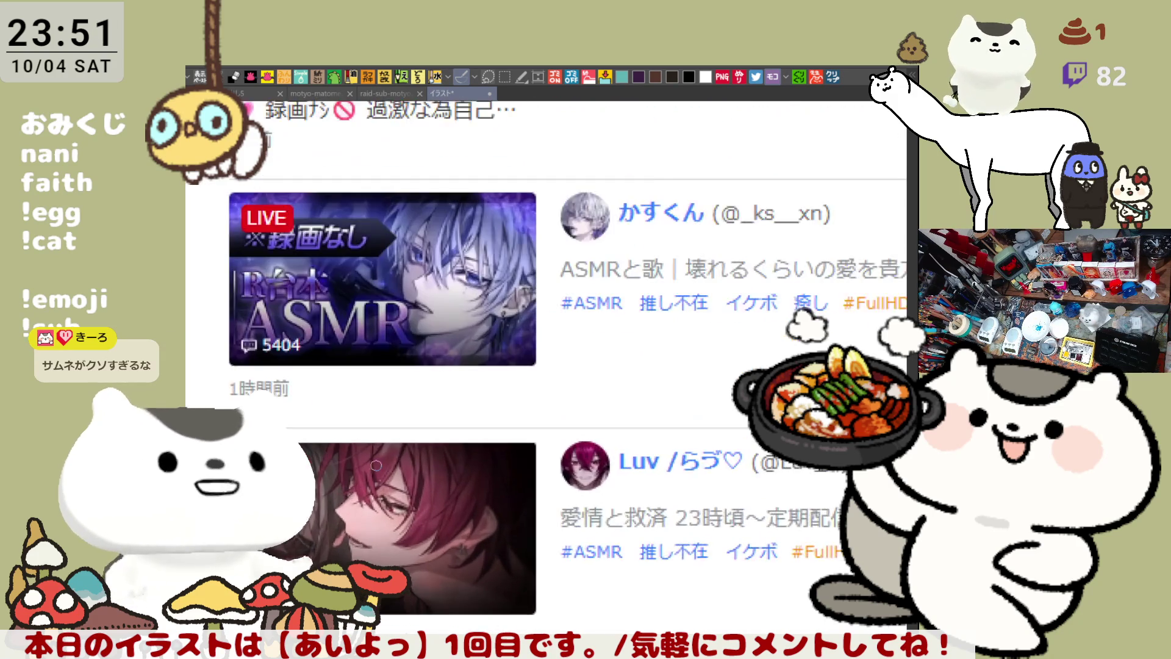
mouse_move(610, 153)
left_mouse_down()
mouse_move(622, 505)
mouse_move(671, 576)
left_mouse_up()
scroll(594, 366, "up", 4)
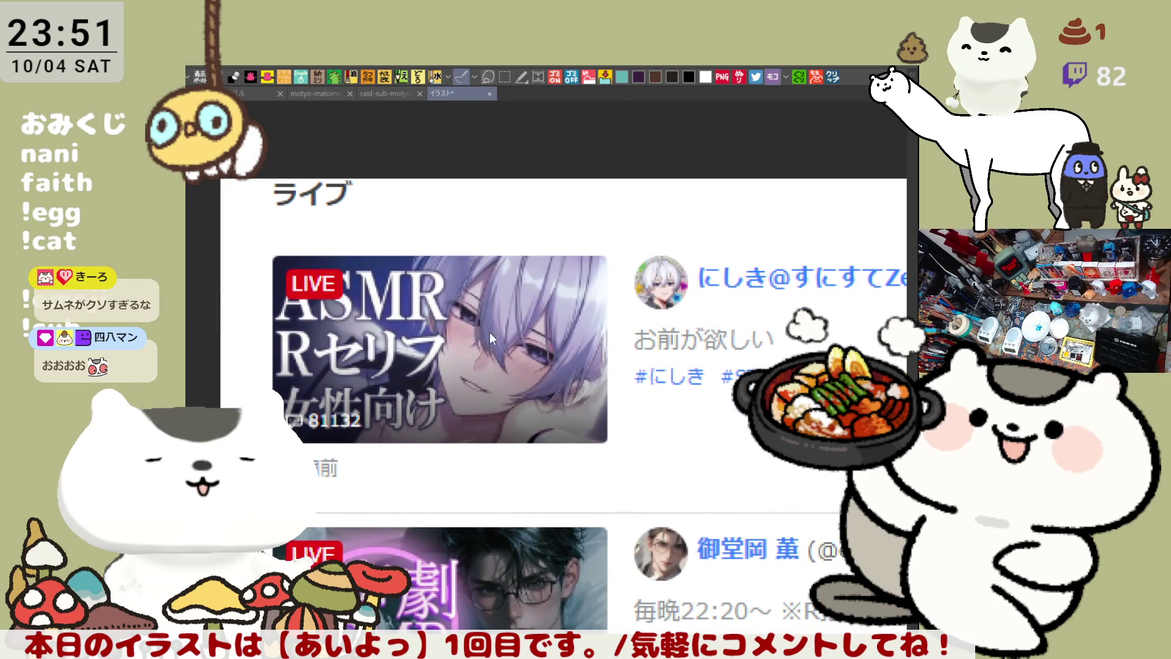
key("ctrl+w")
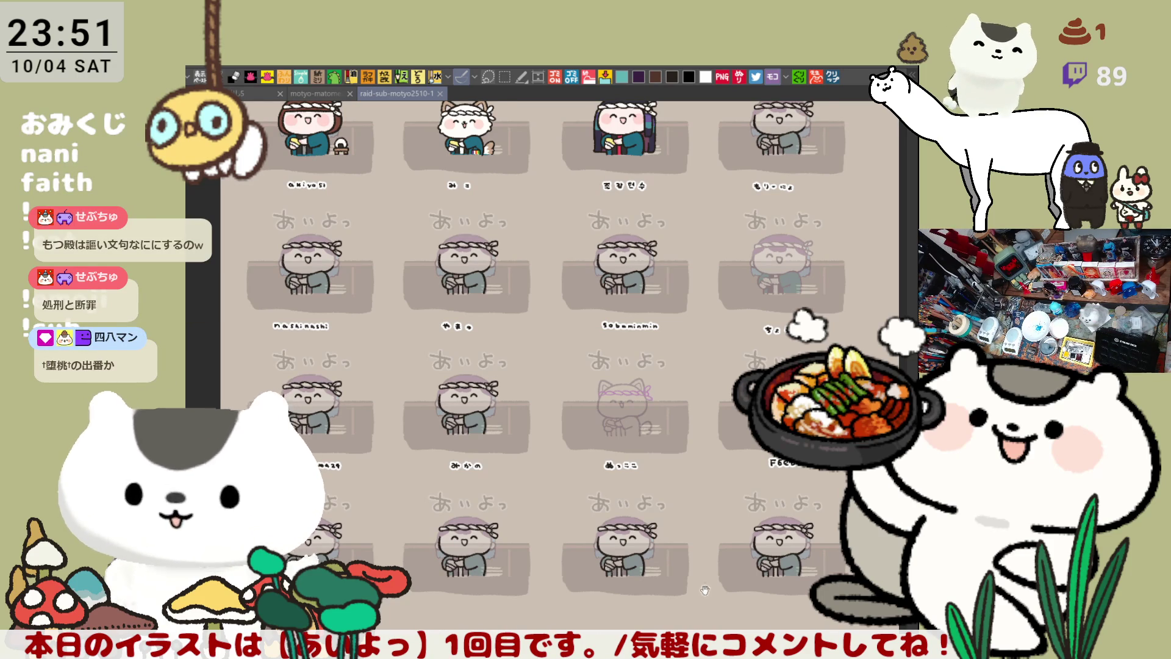
Cycle with Ctrl+Tab to the 案出しLS rabbit-and-cat sketch
key("ctrl+Tab")
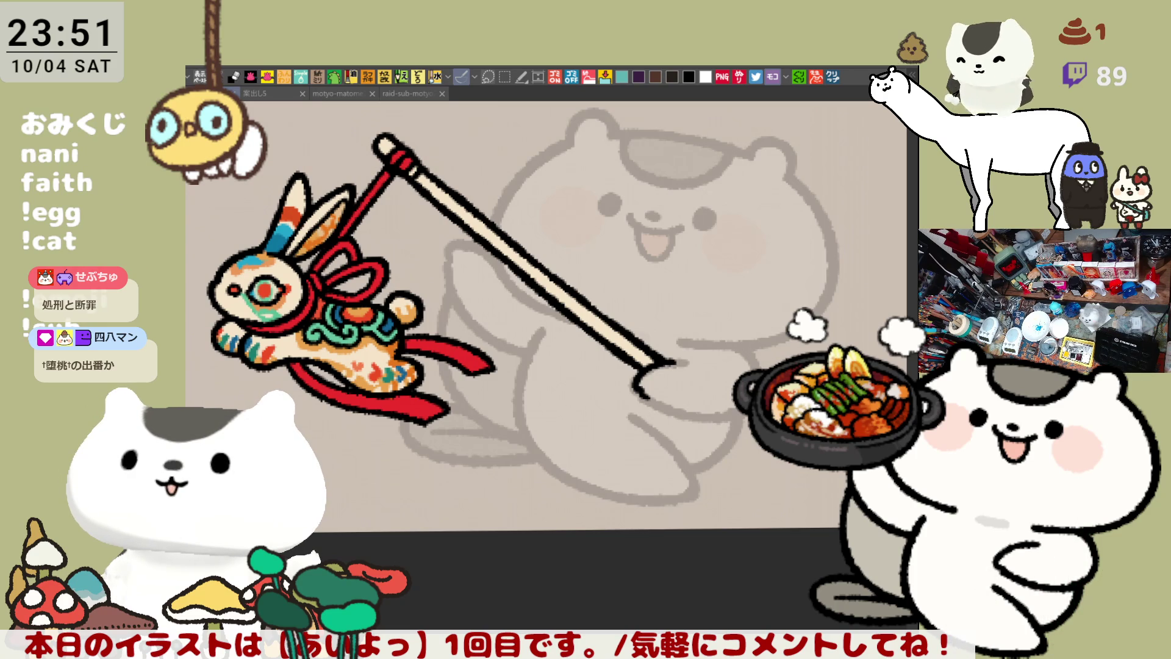
Fill the flag pole's top cap and shaft with brown
left_click(394, 144)
left_click(443, 183)
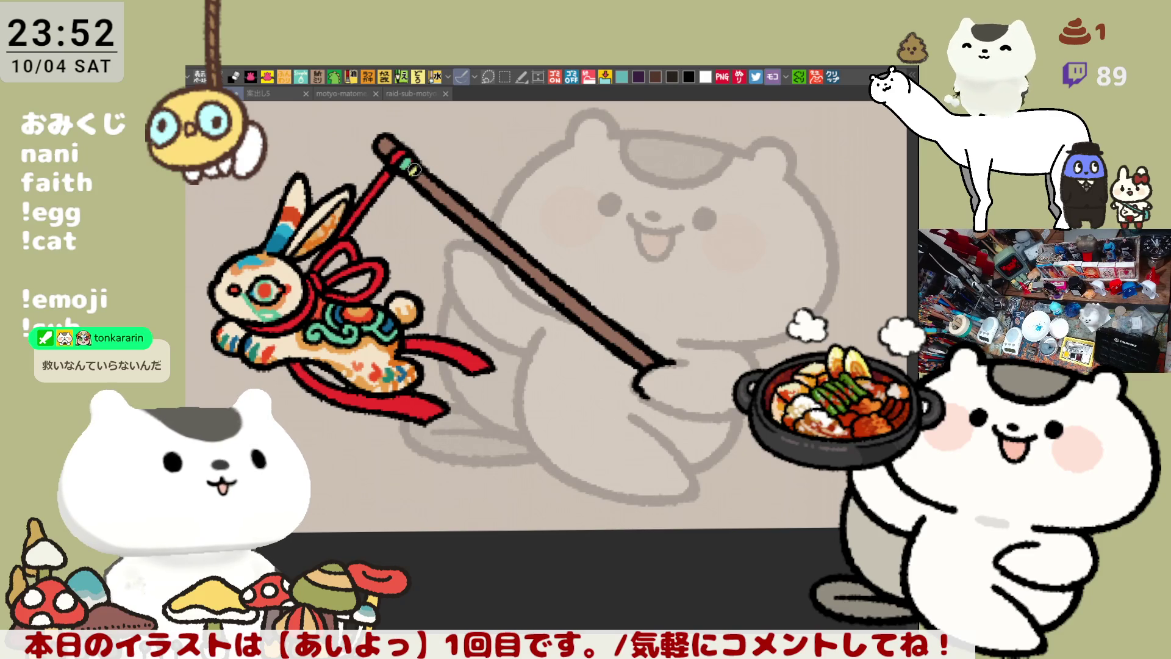
scroll(635, 330, "down", 4)
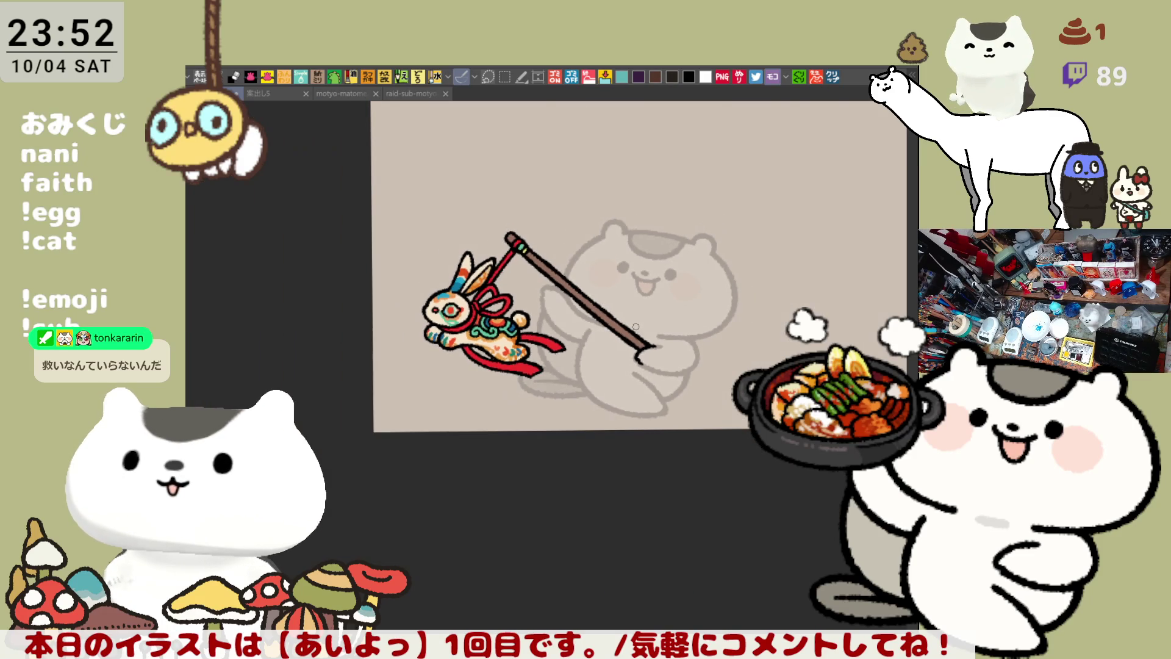
scroll(635, 327, "up", 5)
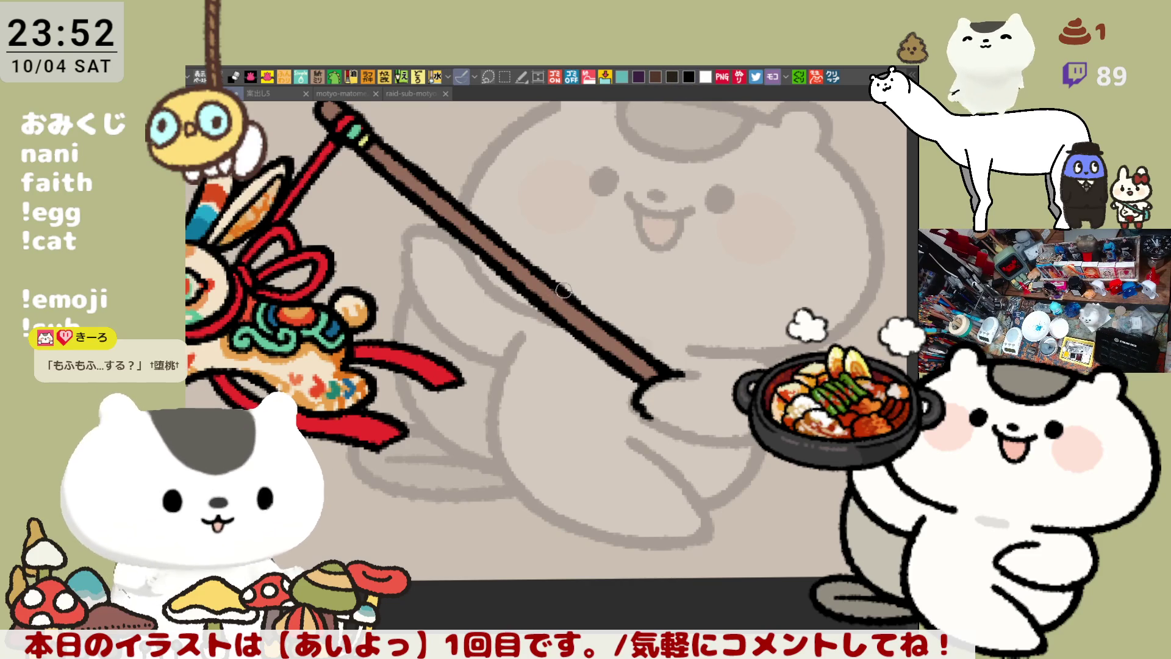
Paint blue crossbands on the pole shaft and copy the illustration to a new transparent canvas
left_click_drag(558, 304, 628, 367)
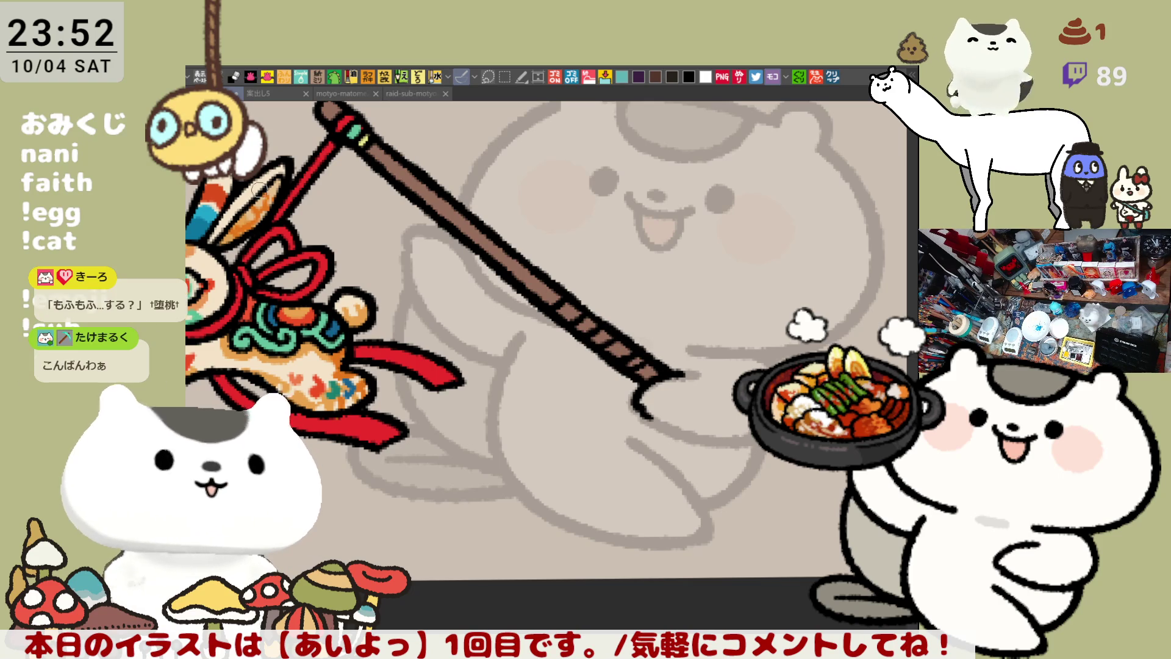
mouse_move(577, 305)
left_mouse_down()
mouse_move(561, 316)
mouse_move(592, 342)
left_mouse_up()
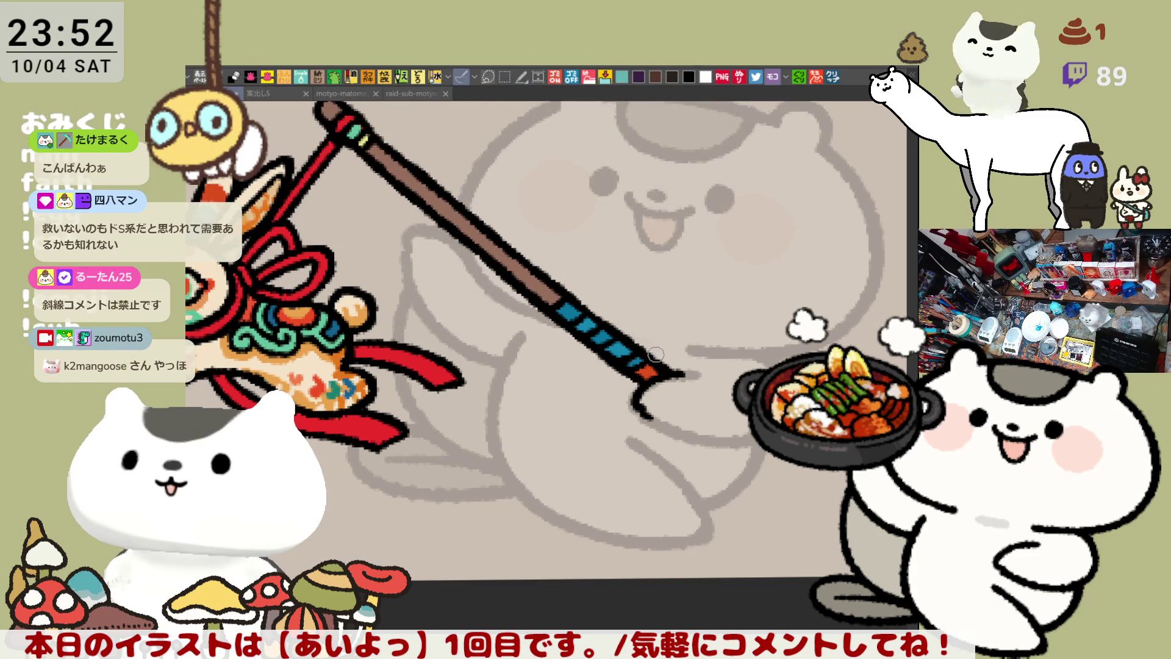
left_click_drag(482, 183, 528, 256)
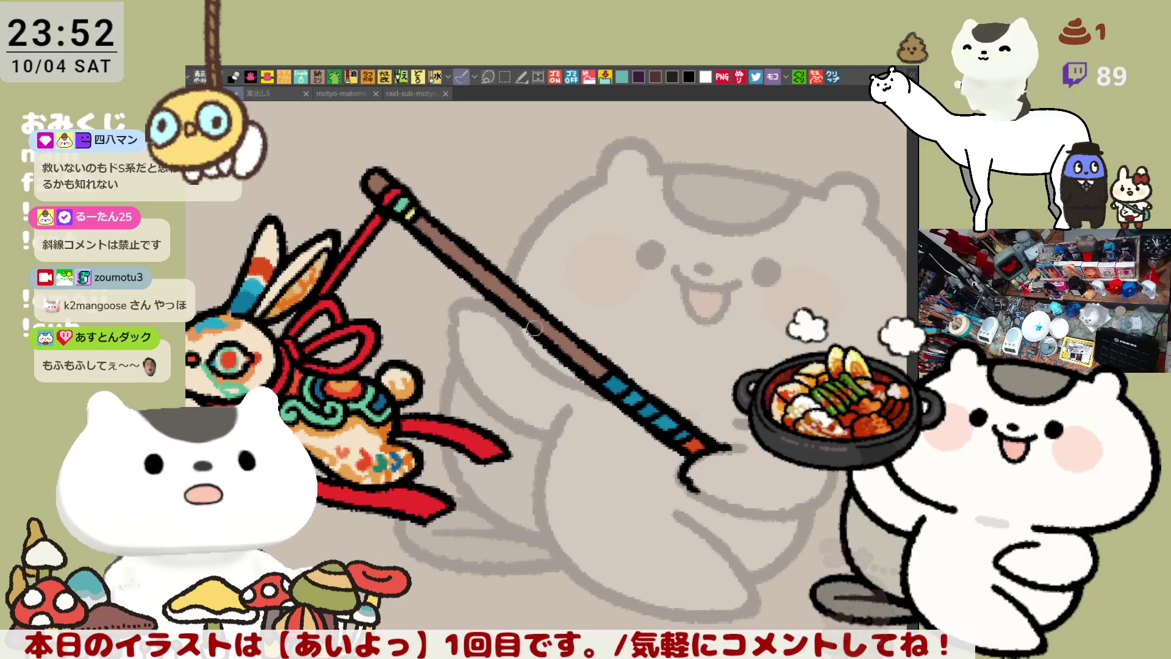
scroll(527, 330, "down", 6)
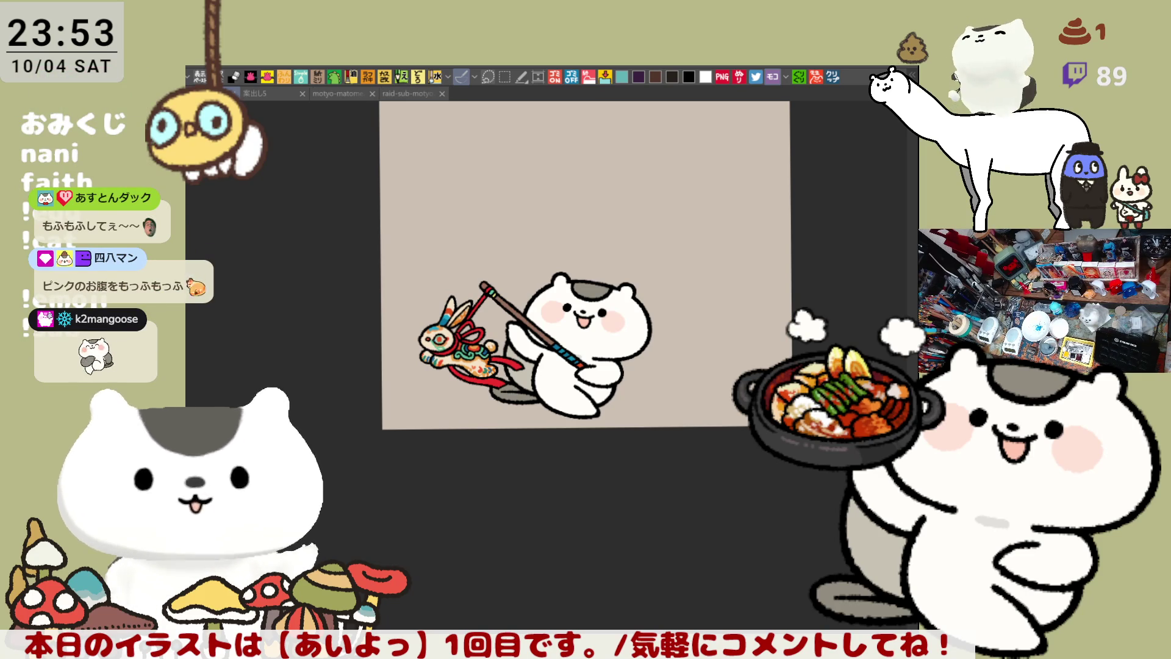
left_click(832, 76)
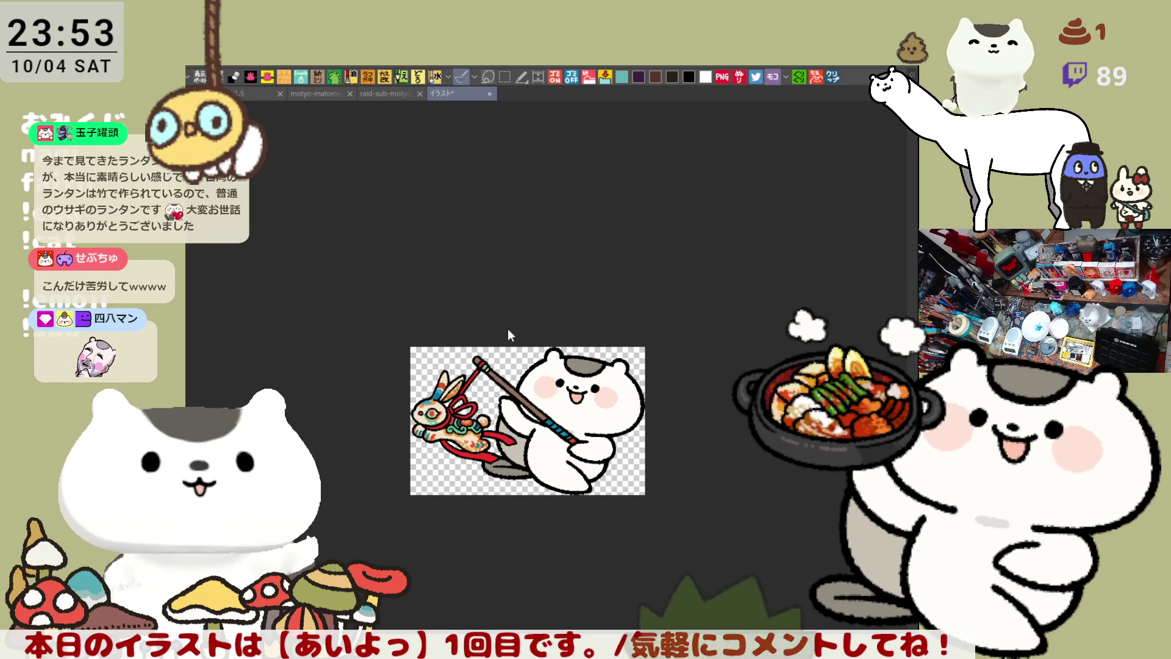
Close the temporary rabbit-flag illustration canvas without saving
key("ctrl+w")
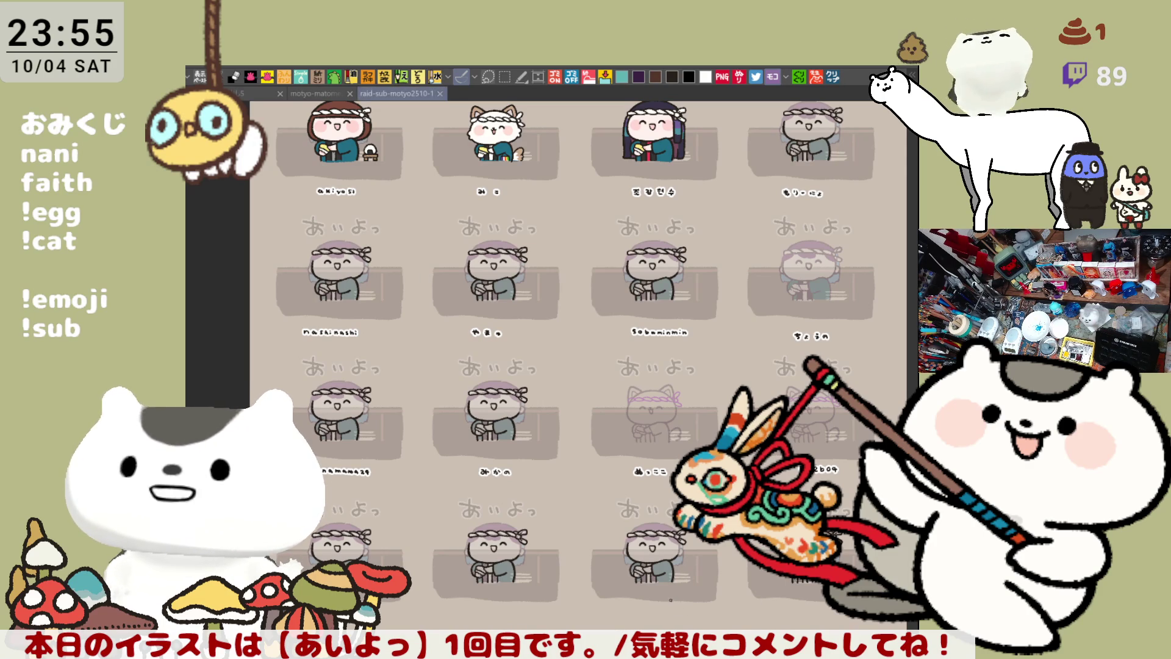
Zoom and pan to the empty name slot beneath a grey headband portrait
scroll(576, 363, "down", 5)
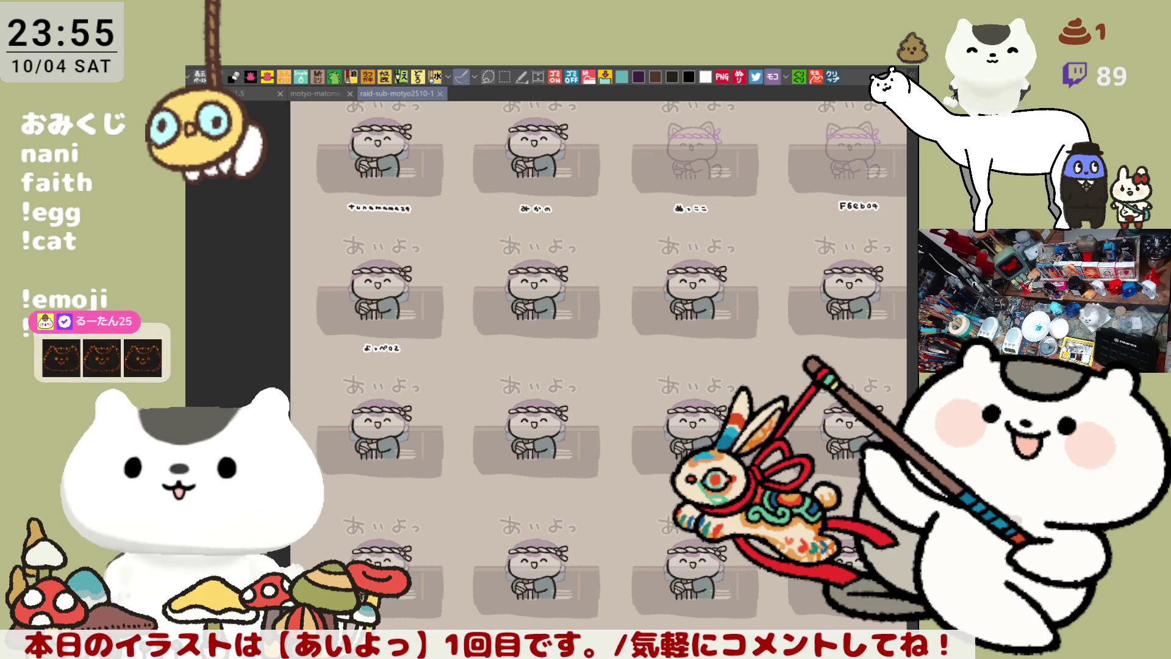
scroll(635, 622, "down", 2)
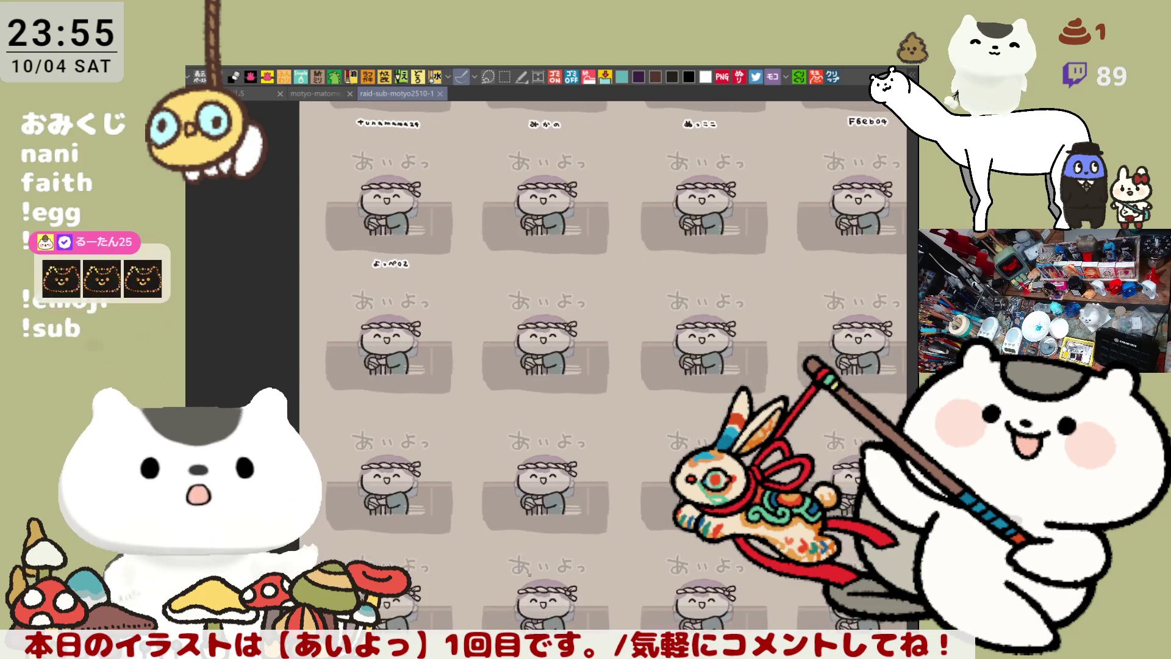
scroll(541, 516, "up", 3)
scroll(541, 516, "up", 3)
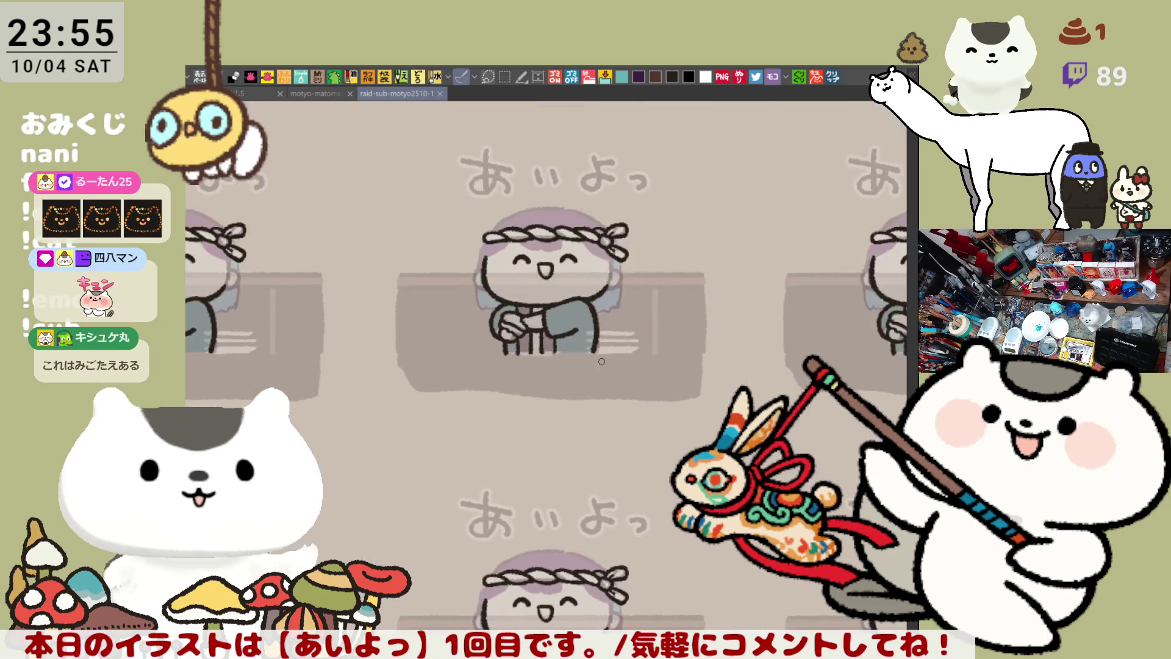
scroll(517, 401, "down", 1)
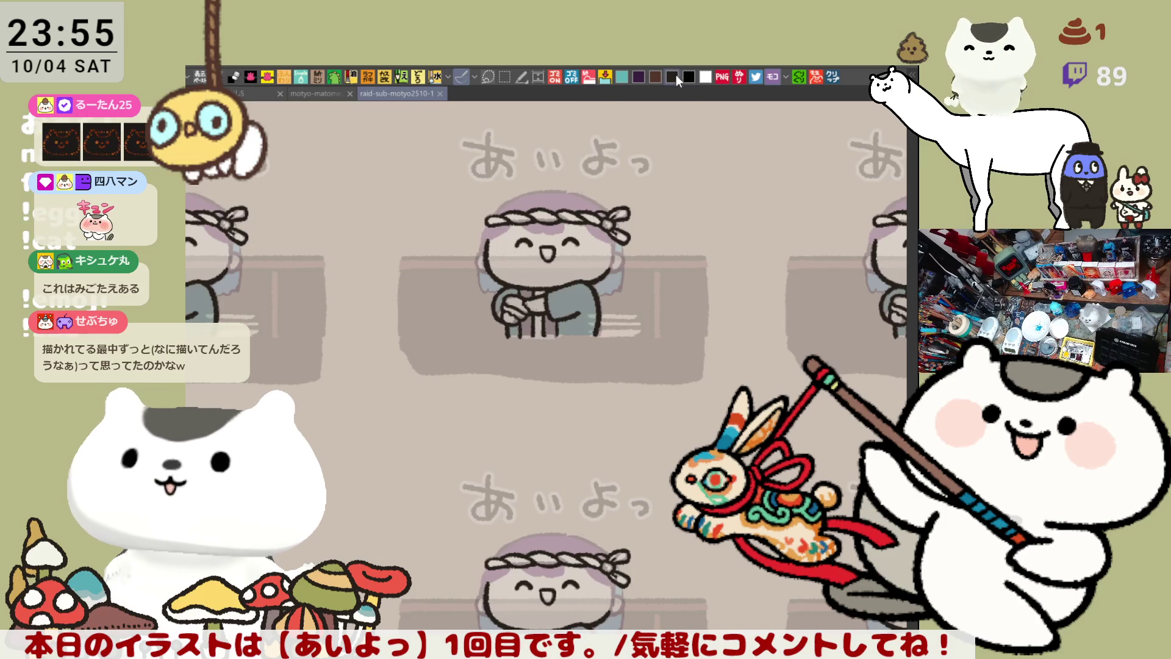
scroll(549, 352, "up", 1)
scroll(549, 352, "up", 2)
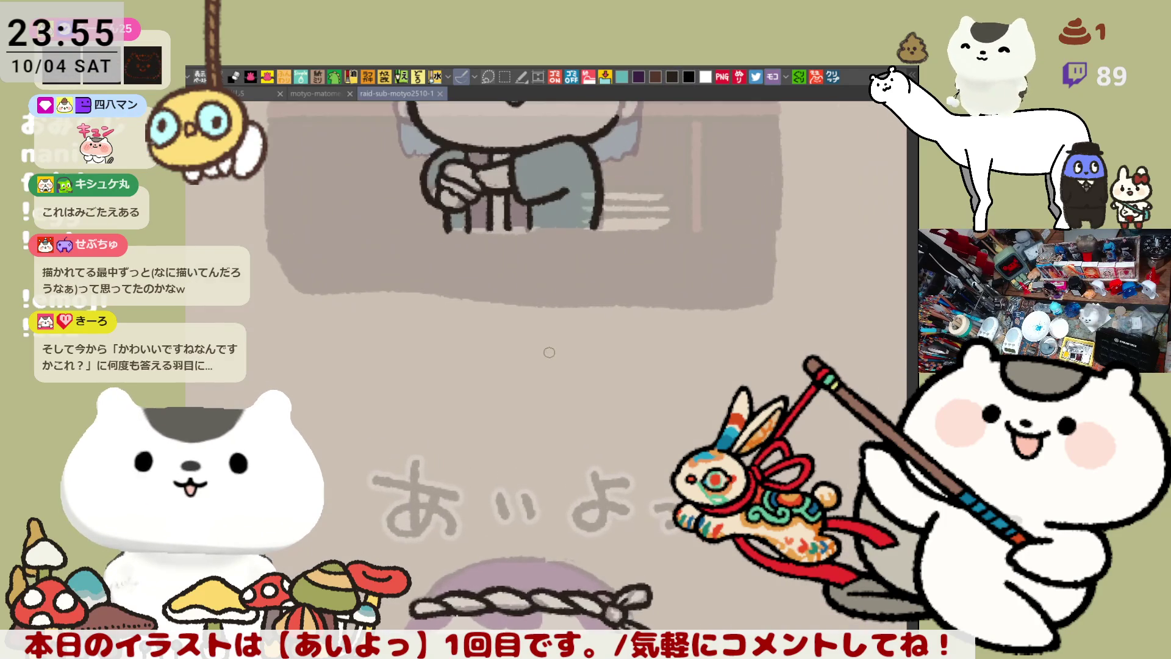
mouse_move(548, 352)
left_mouse_down()
mouse_move(756, 321)
mouse_move(436, 336)
mouse_move(692, 318)
left_mouse_up()
mouse_move(533, 422)
left_mouse_down()
mouse_move(586, 422)
mouse_move(368, 538)
mouse_move(240, 154)
mouse_move(548, 397)
mouse_move(496, 407)
left_mouse_up()
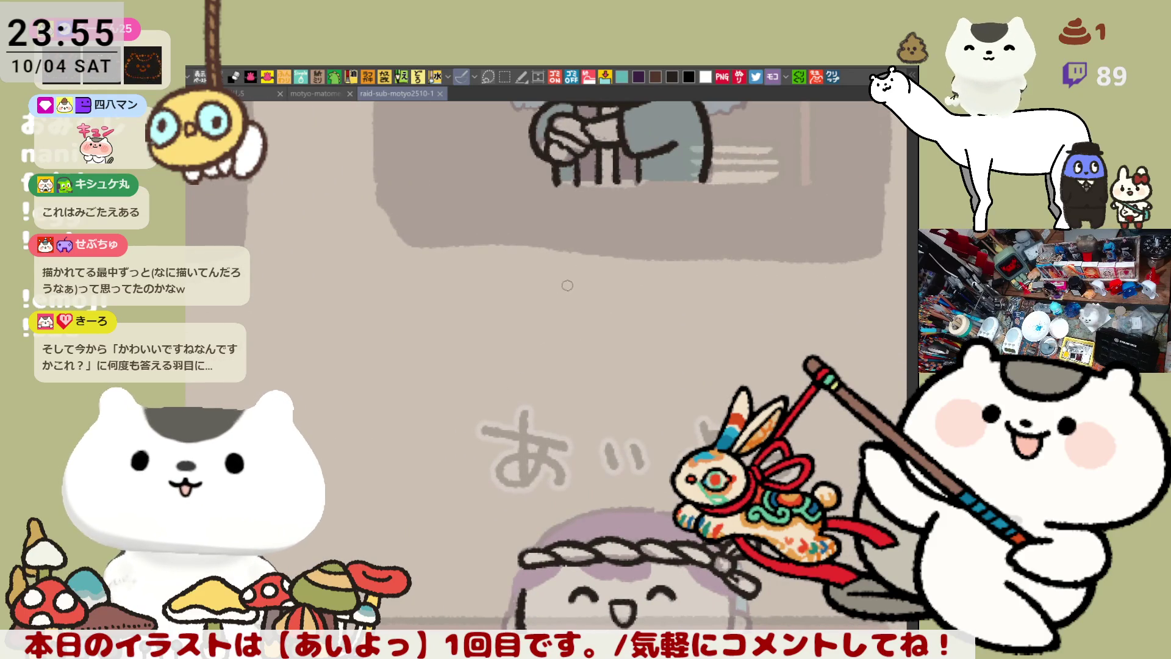
Hand-write the viewer's name label, redrawing the messy lower strokes of its first character
mouse_move(565, 291)
left_mouse_down()
mouse_move(587, 290)
mouse_move(574, 304)
mouse_move(582, 321)
left_mouse_up()
key("ctrl+z")
key("ctrl+z")
mouse_move(571, 278)
left_mouse_down()
mouse_move(580, 316)
mouse_move(639, 300)
mouse_move(664, 315)
left_mouse_up()
scroll(705, 267, "down", 5)
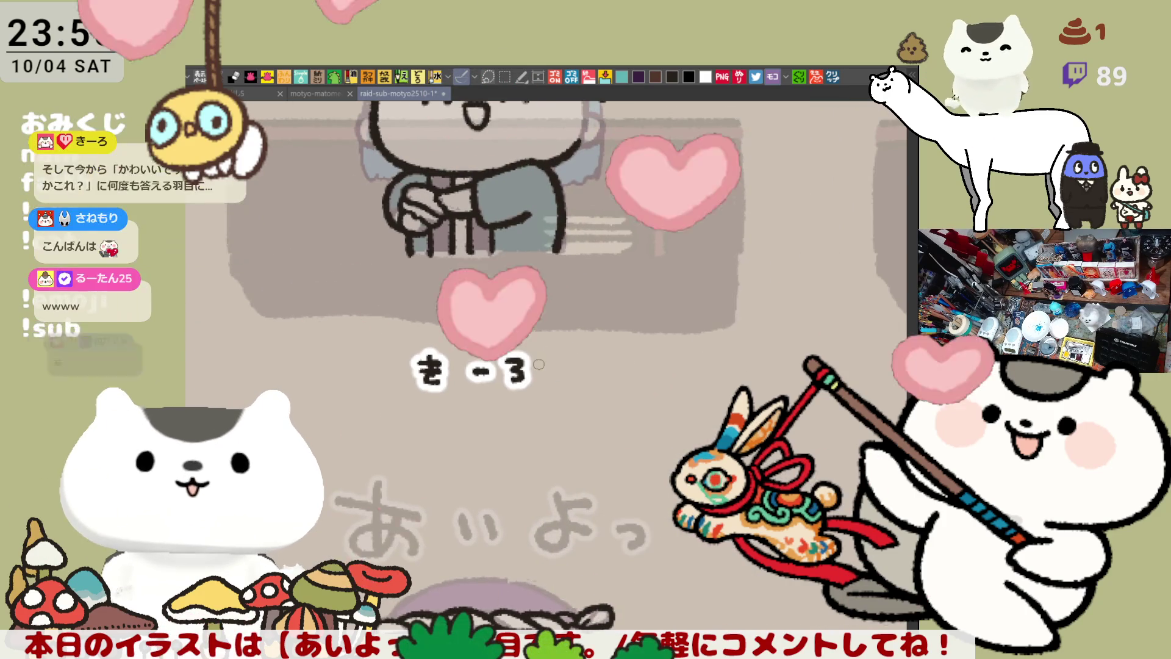
scroll(521, 353, "down", 2)
left_click_drag(686, 212, 595, 424)
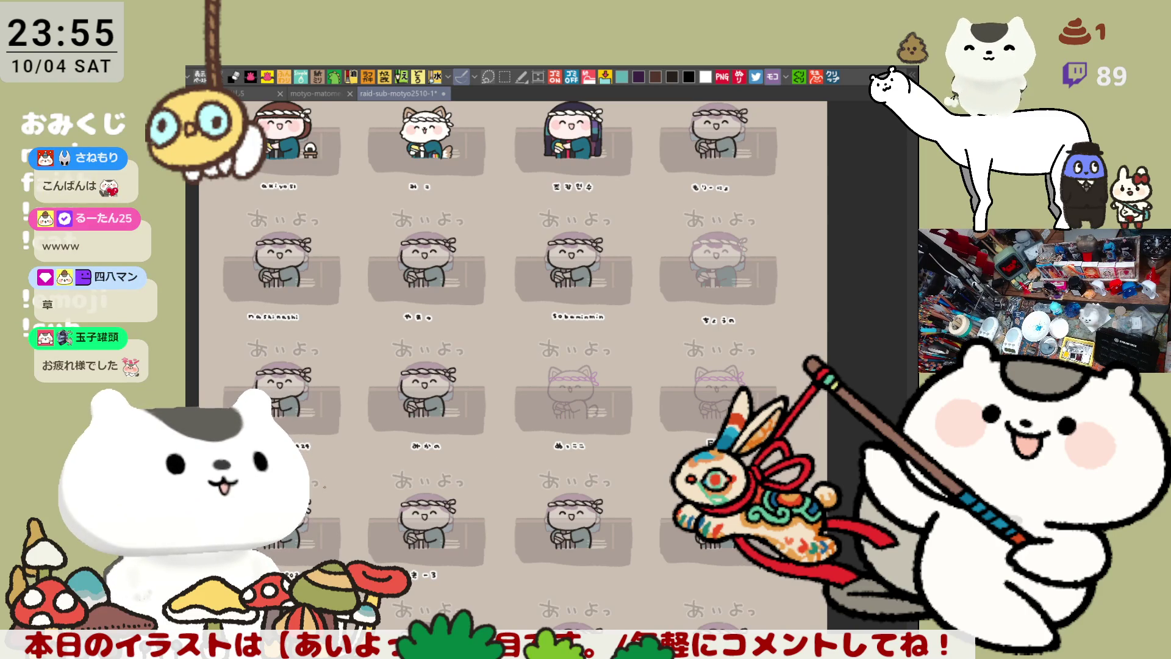
Pan and zoom across the RAID sheet from the gacha header to the ghost artwork
left_click_drag(614, 281, 594, 410)
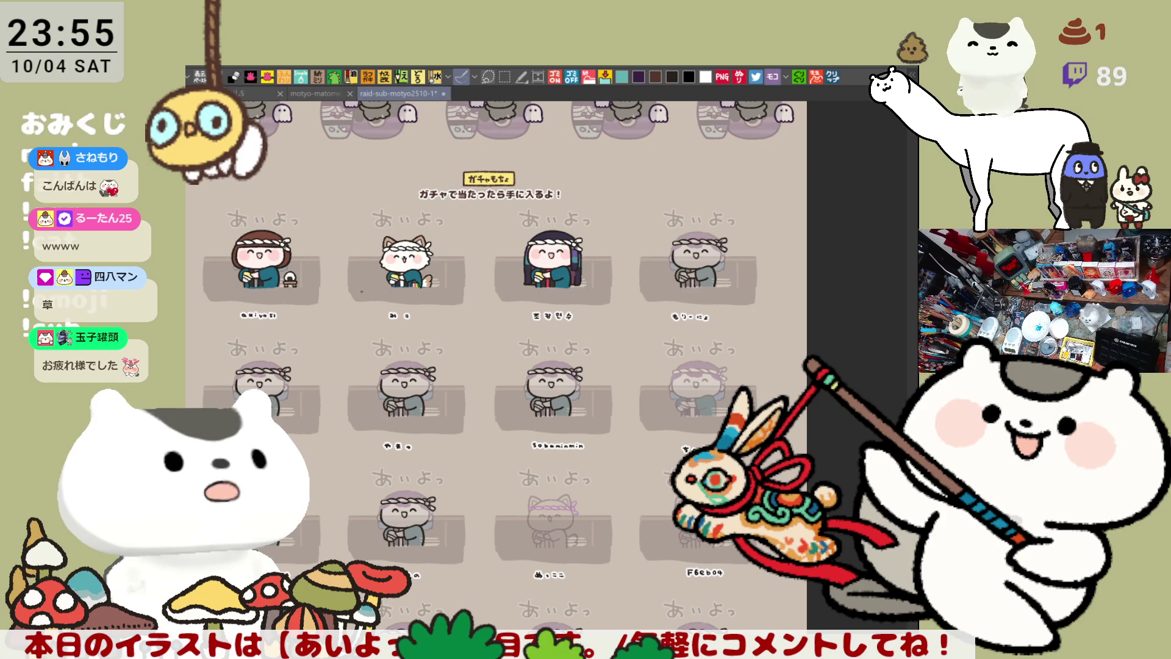
mouse_move(488, 476)
left_mouse_down()
mouse_move(488, 409)
mouse_move(482, 482)
mouse_move(603, 646)
mouse_move(656, 658)
left_mouse_up()
scroll(436, 388, "up", 5)
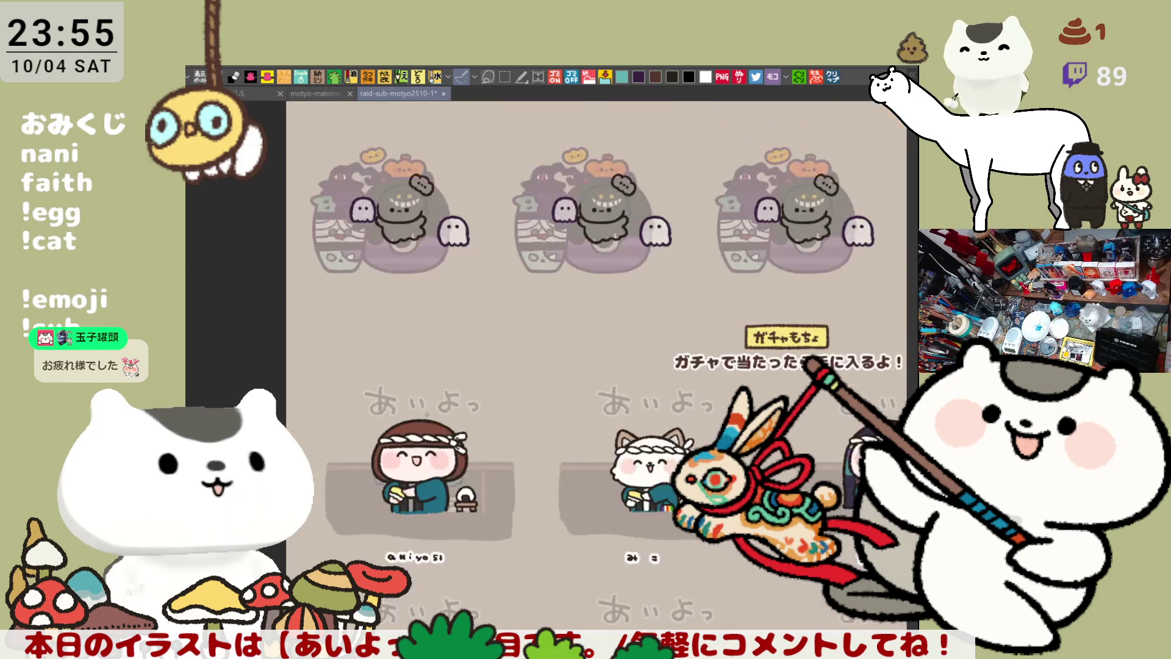
scroll(427, 414, "up", 5)
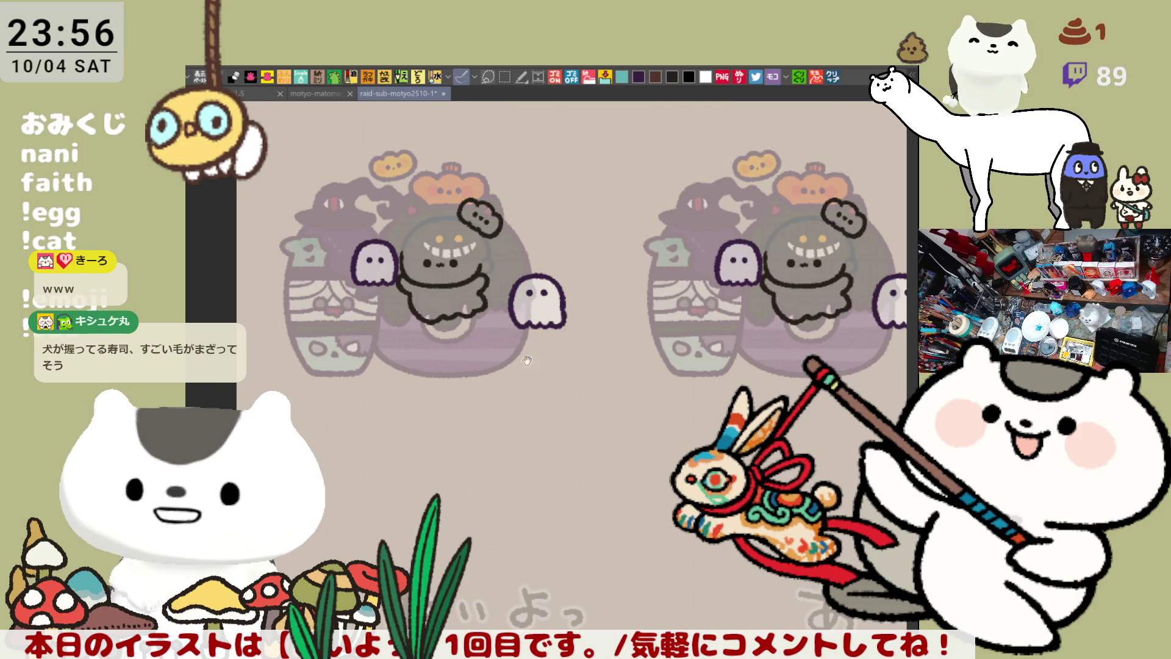
left_click_drag(562, 397, 622, 409)
scroll(536, 348, "up", 5)
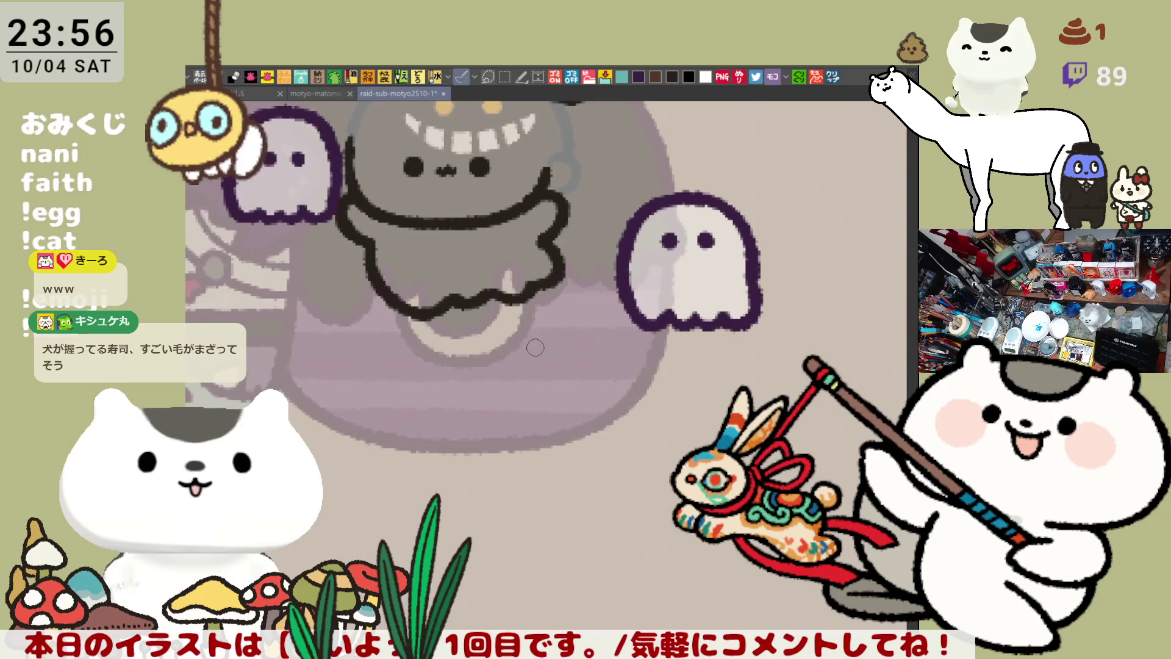
mouse_move(444, 369)
left_mouse_down()
mouse_move(566, 329)
mouse_move(358, 463)
left_mouse_up()
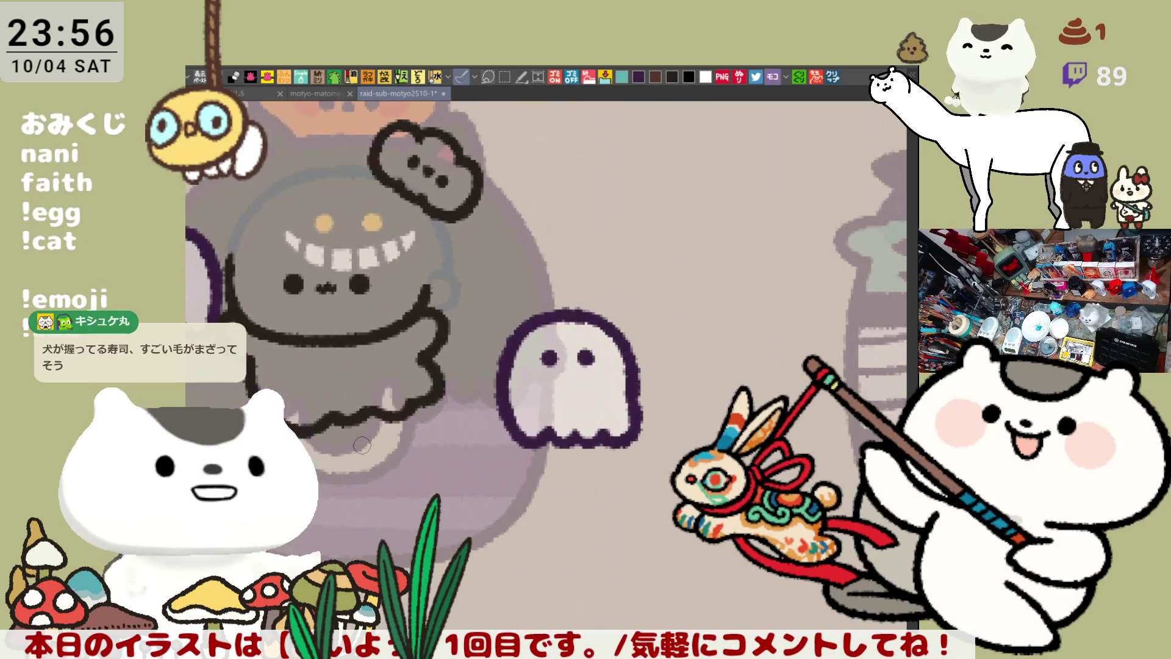
scroll(362, 445, "down", 8)
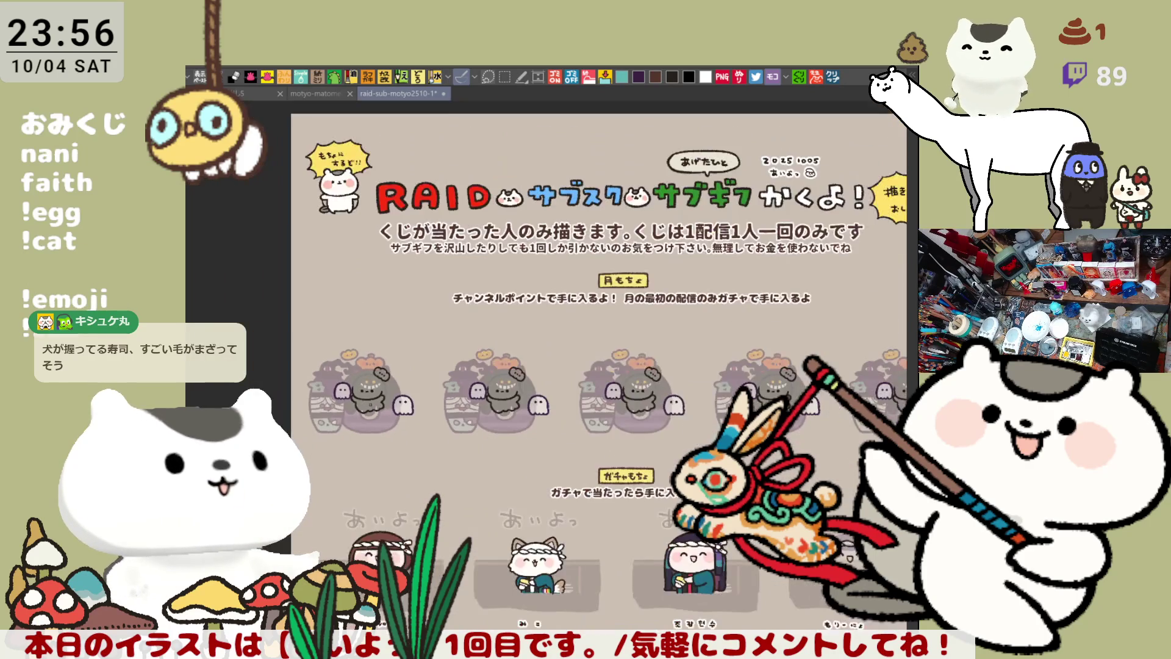
left_click_drag(371, 406, 257, 369)
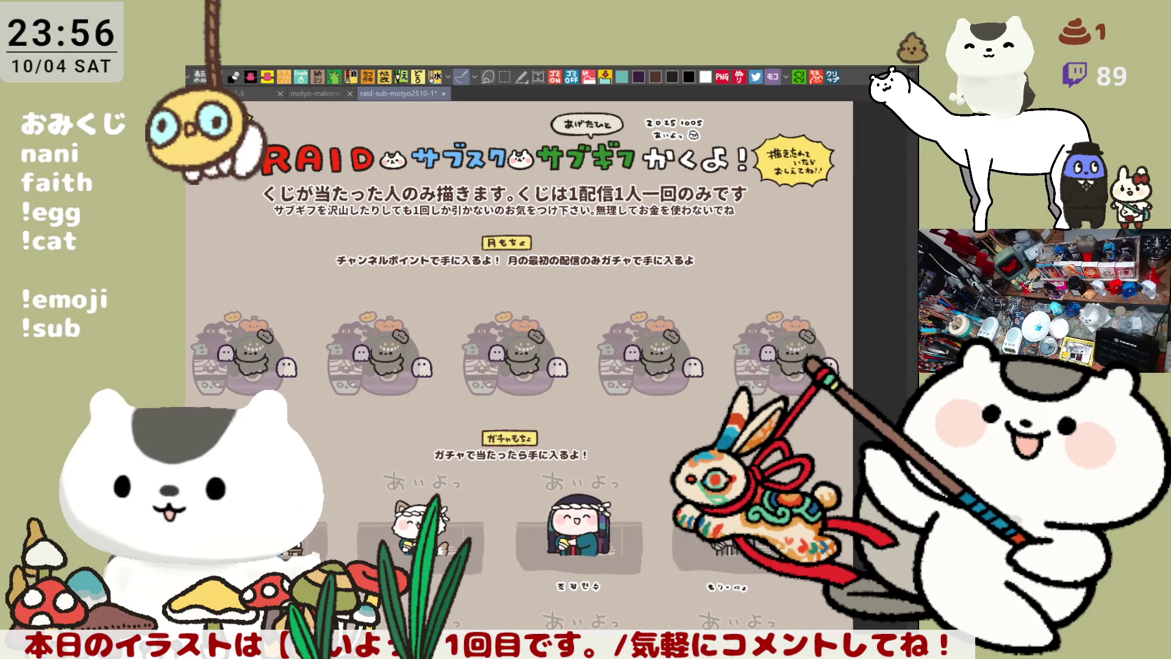
Try a rectangle selection around the Halloween figure row, then deselect it
key("m")
mouse_move(854, 428)
left_mouse_down()
mouse_move(202, 225)
mouse_move(217, 241)
left_mouse_up()
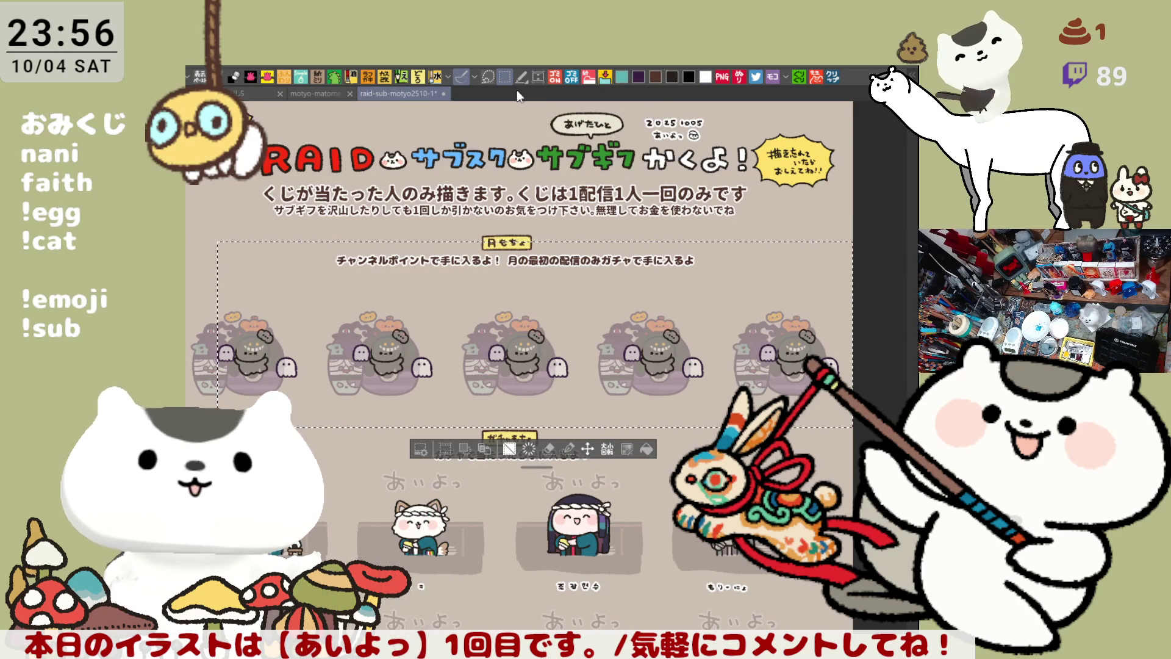
key("ctrl+d")
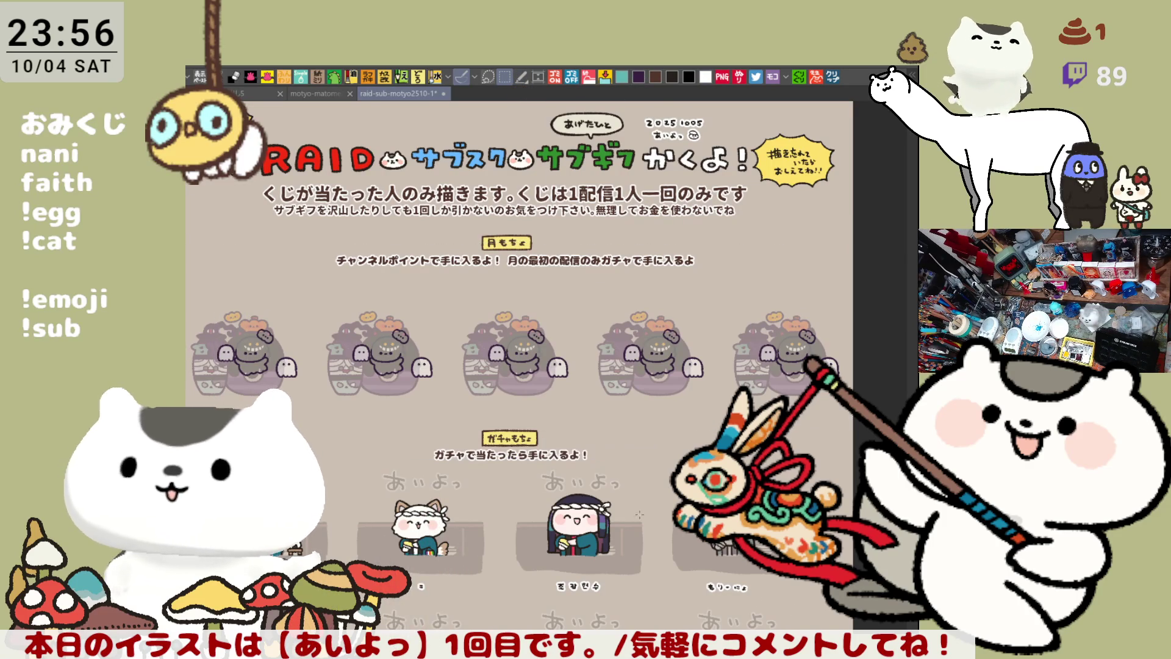
scroll(440, 276, "up", 3)
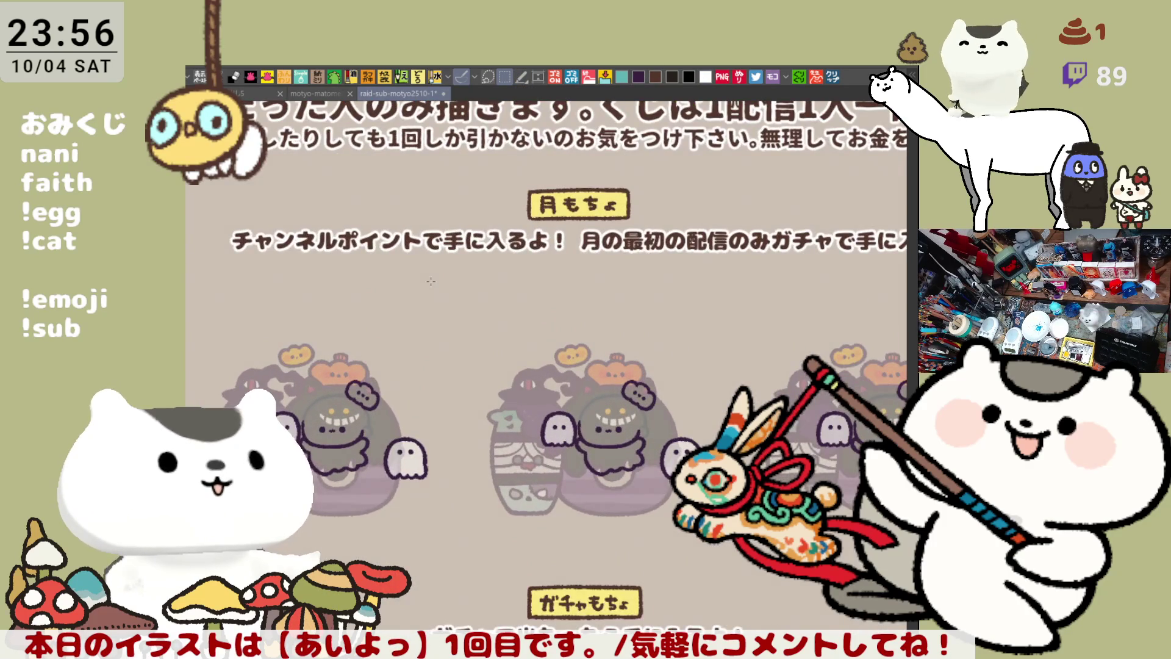
scroll(431, 281, "down", 3)
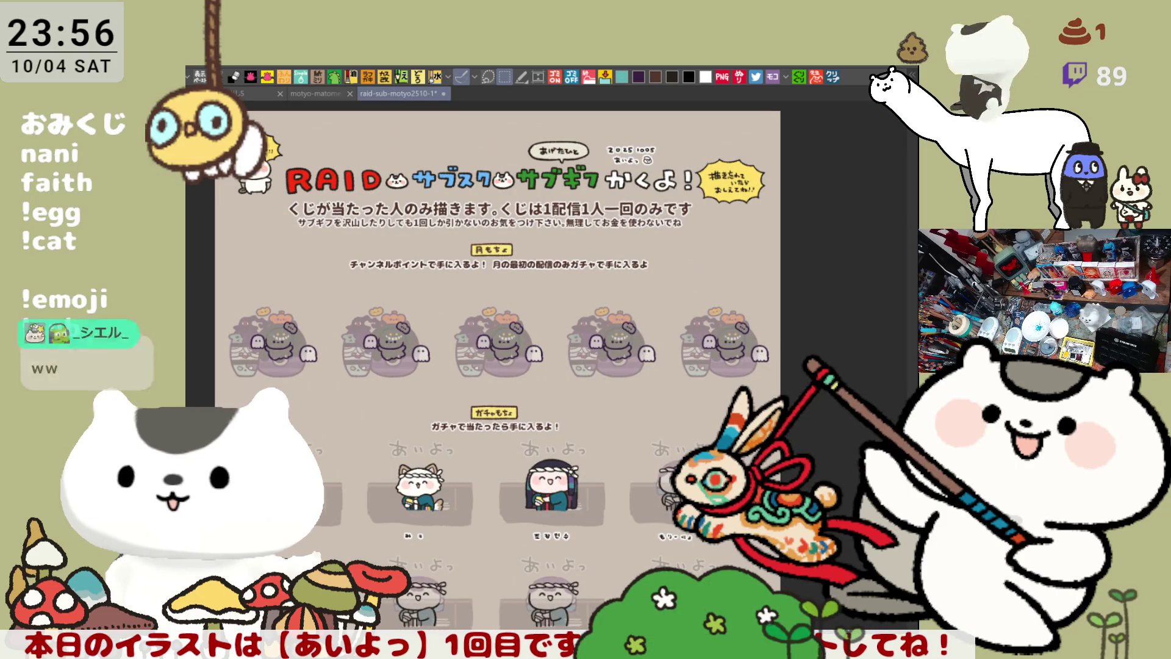
key("ctrl+z")
key("ctrl+z")
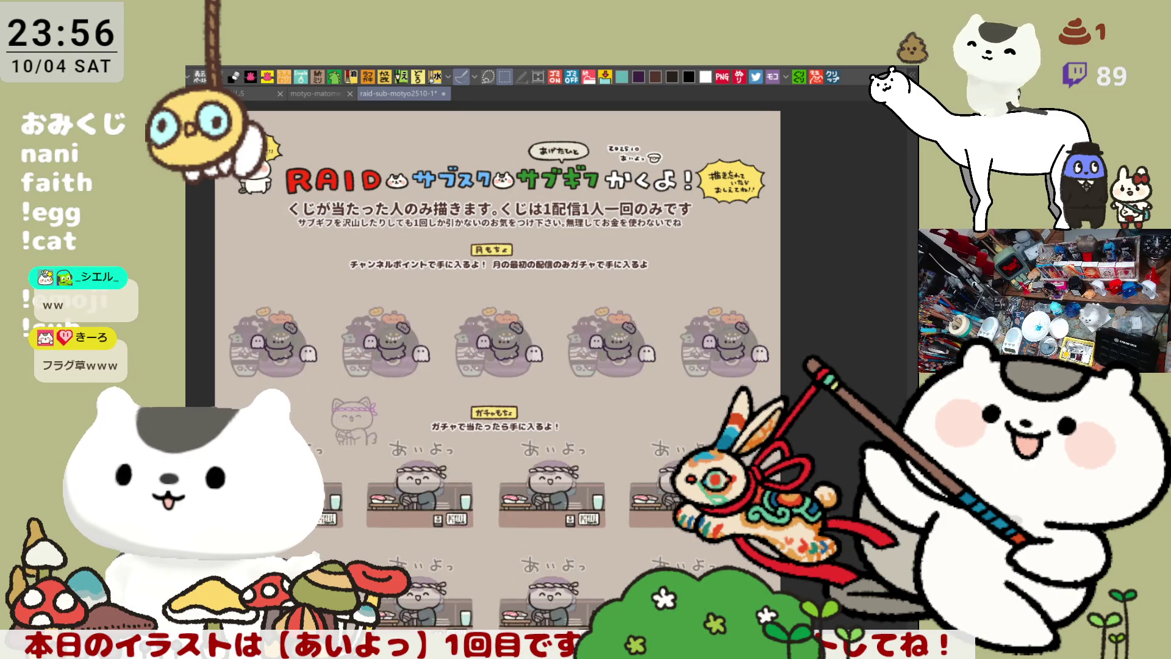
Reposition the sheet view and switch to the motyo-matome25-1 icon-sheet document
scroll(363, 240, "up", 4)
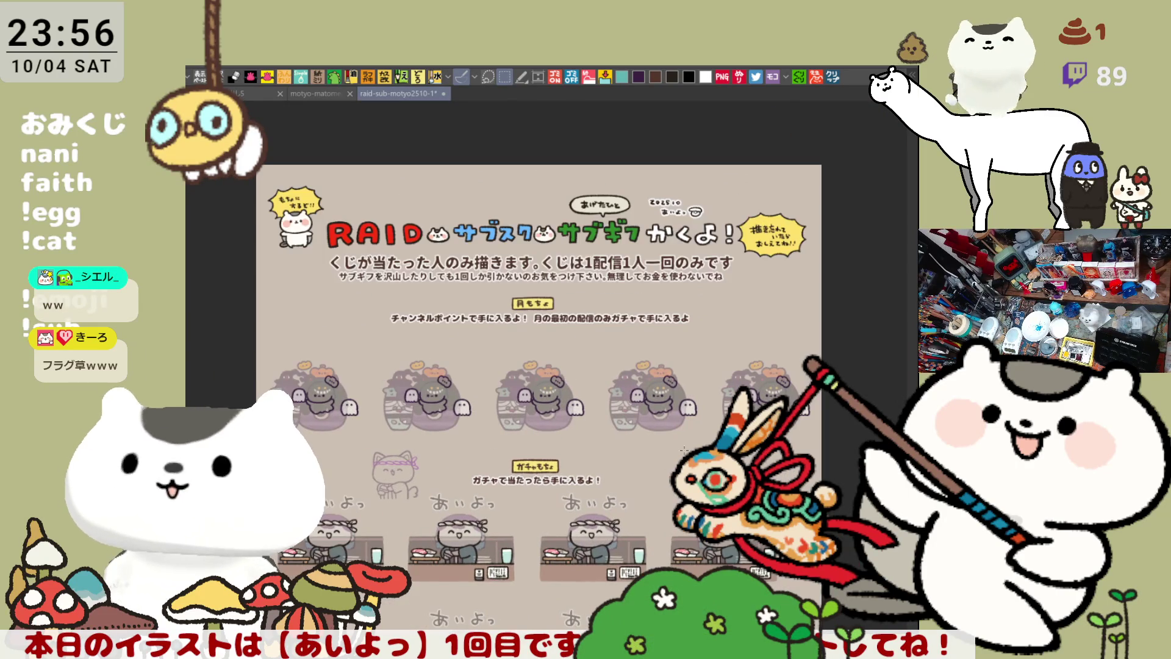
scroll(414, 391, "up", 1)
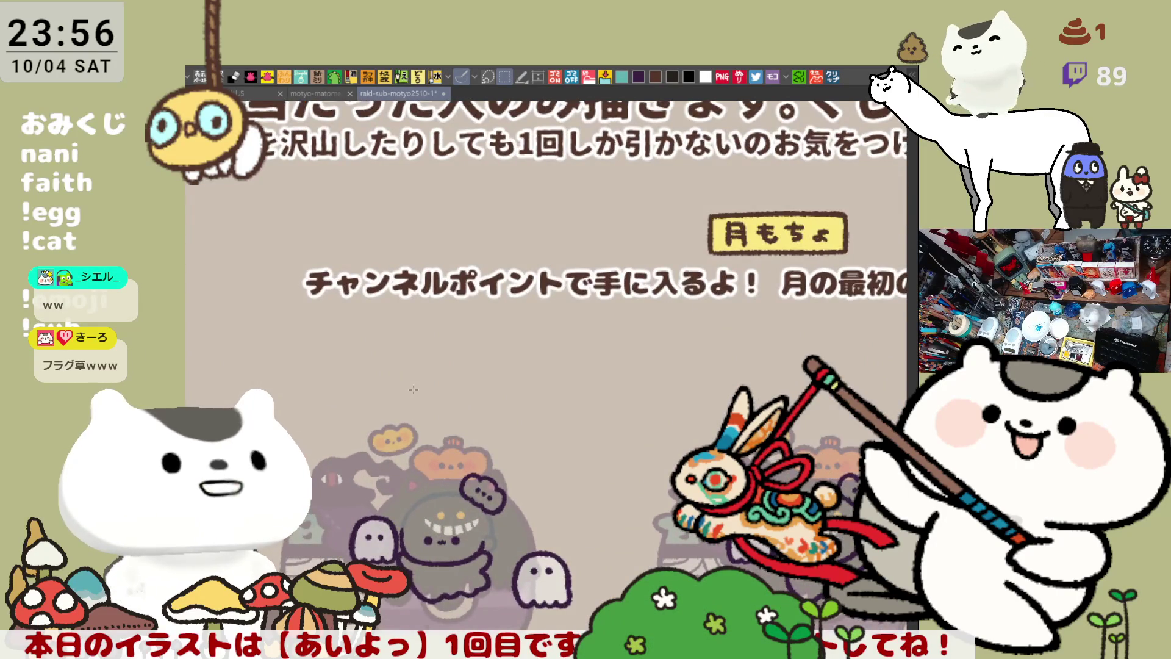
scroll(413, 390, "up", 1)
scroll(423, 411, "down", 4)
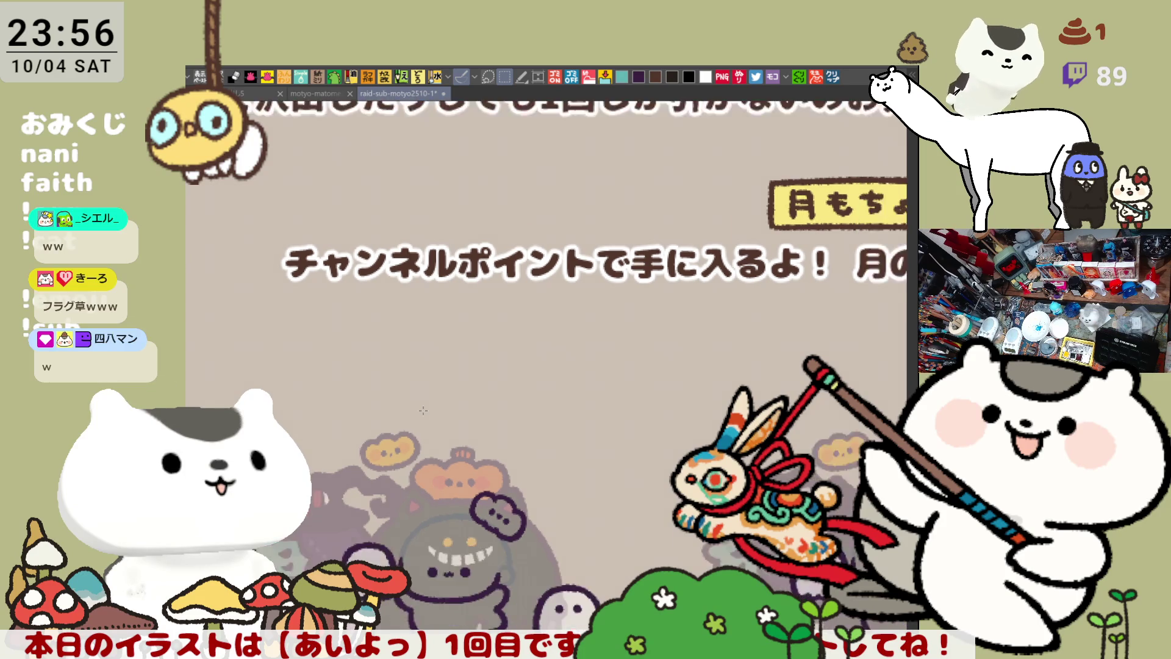
scroll(423, 411, "down", 2)
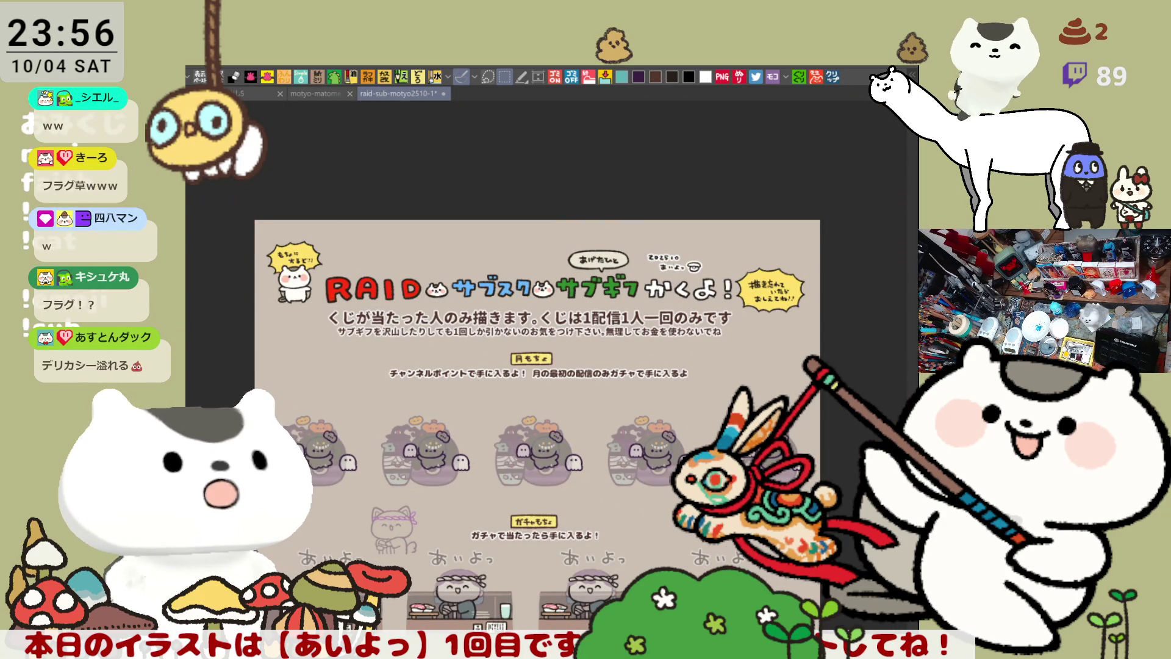
mouse_move(424, 411)
left_mouse_down()
mouse_move(351, 215)
mouse_move(404, 303)
left_mouse_up()
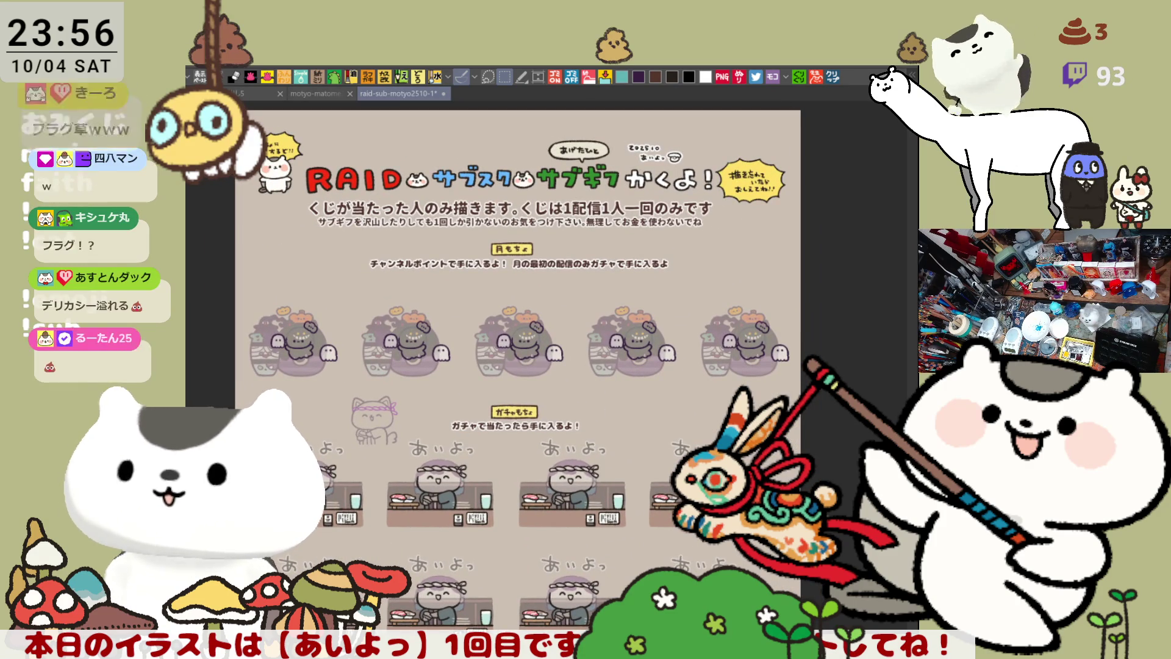
left_click_drag(487, 305, 508, 330)
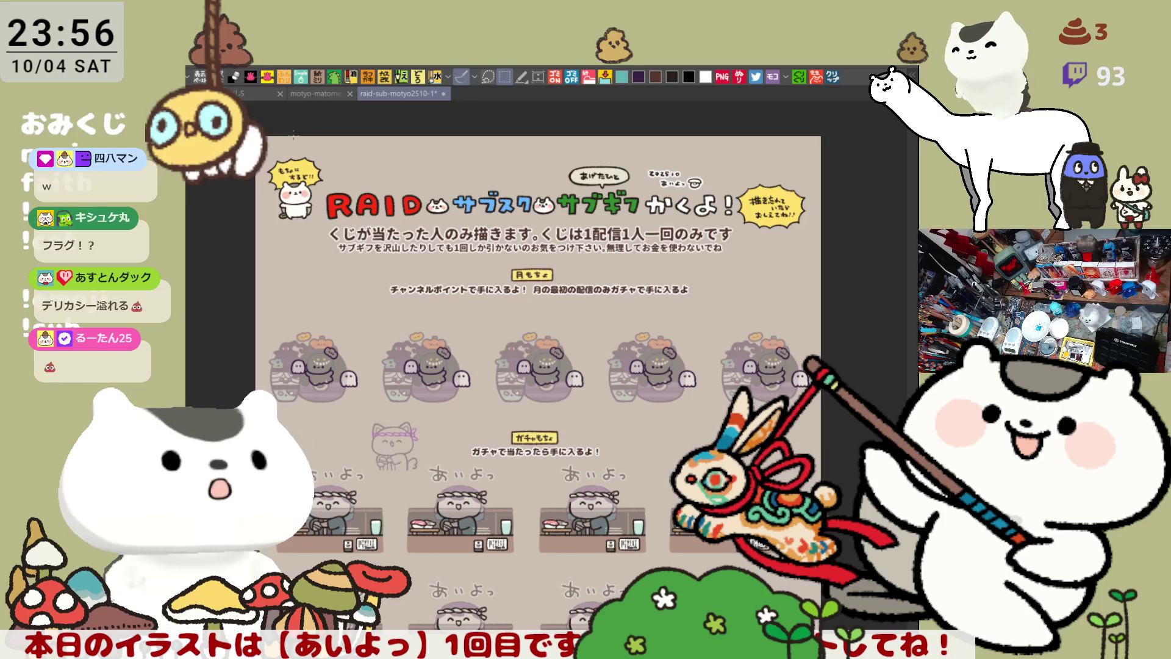
left_click(315, 93)
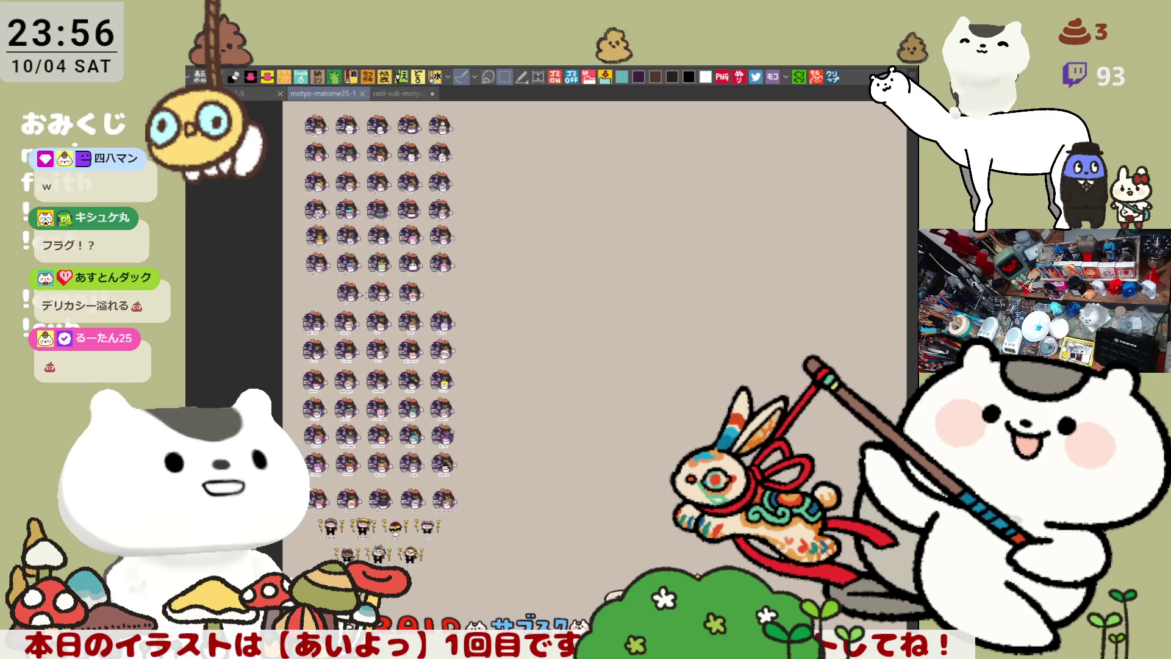
Zoom the icon sheet briefly, then return to the raid-sub RAID sheet
scroll(365, 295, "up", 3)
scroll(333, 398, "down", 1)
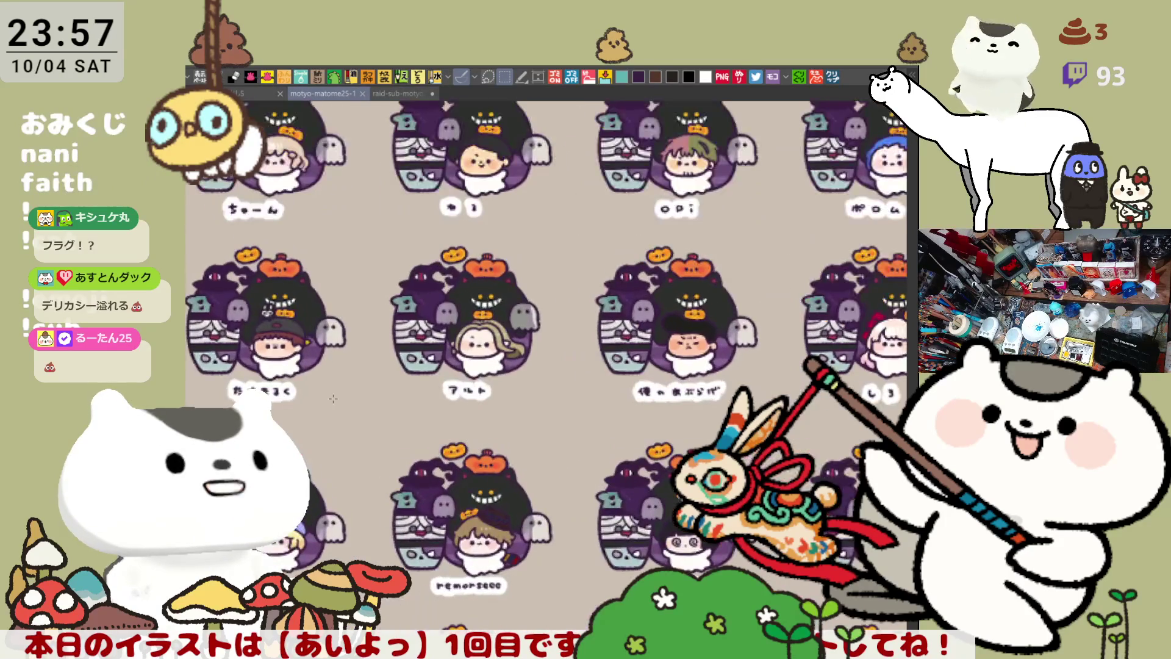
scroll(333, 398, "down", 3)
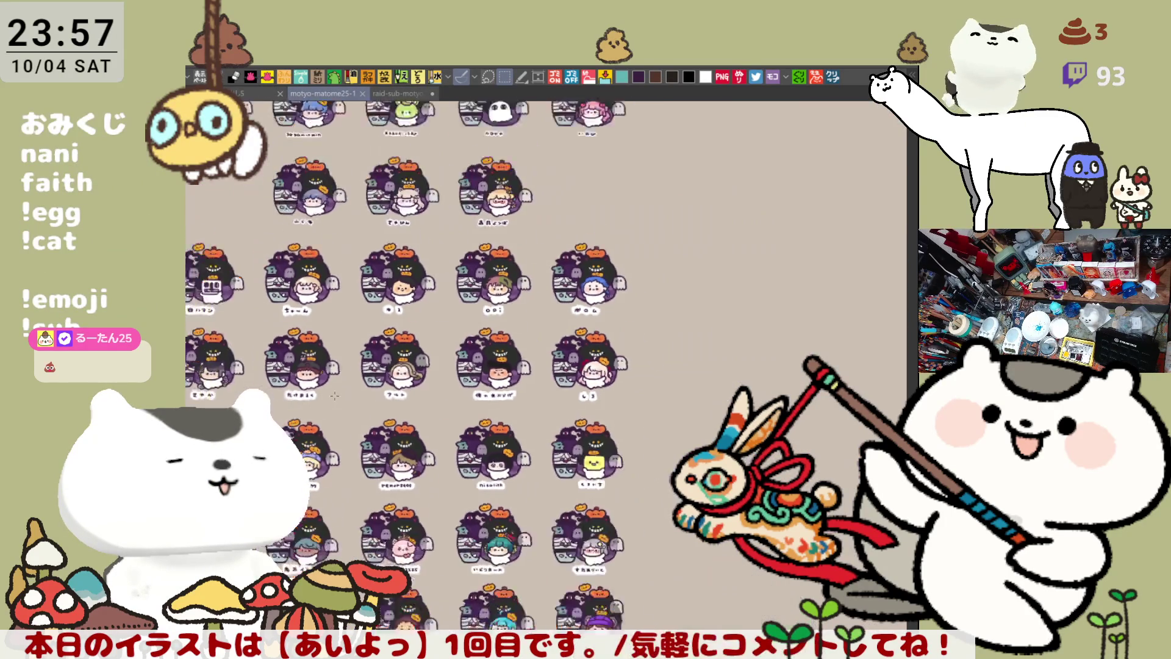
left_click(400, 93)
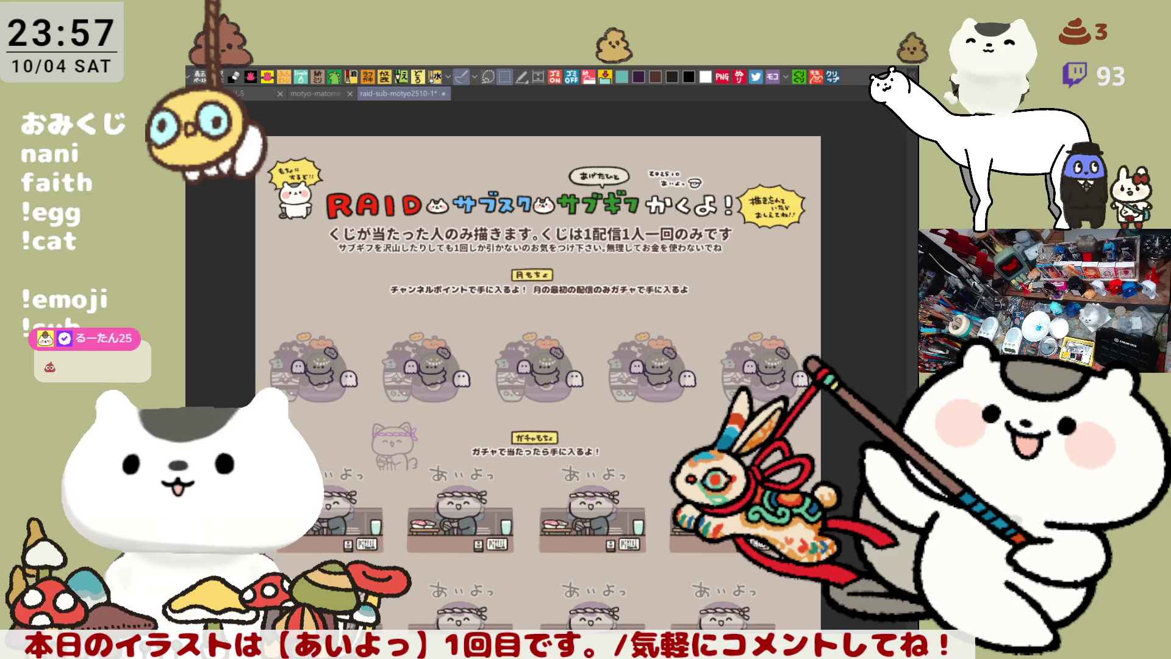
Rectangle-select the row of Halloween month-mochi figures
scroll(537, 366, "down", 3)
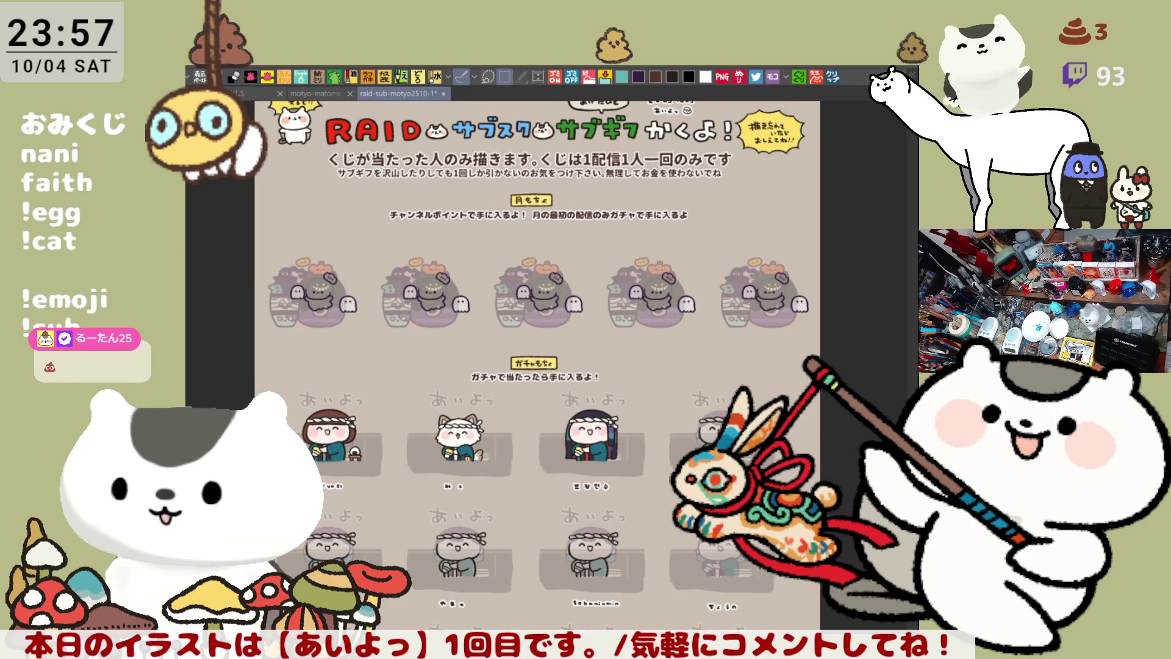
scroll(301, 164, "up", 2)
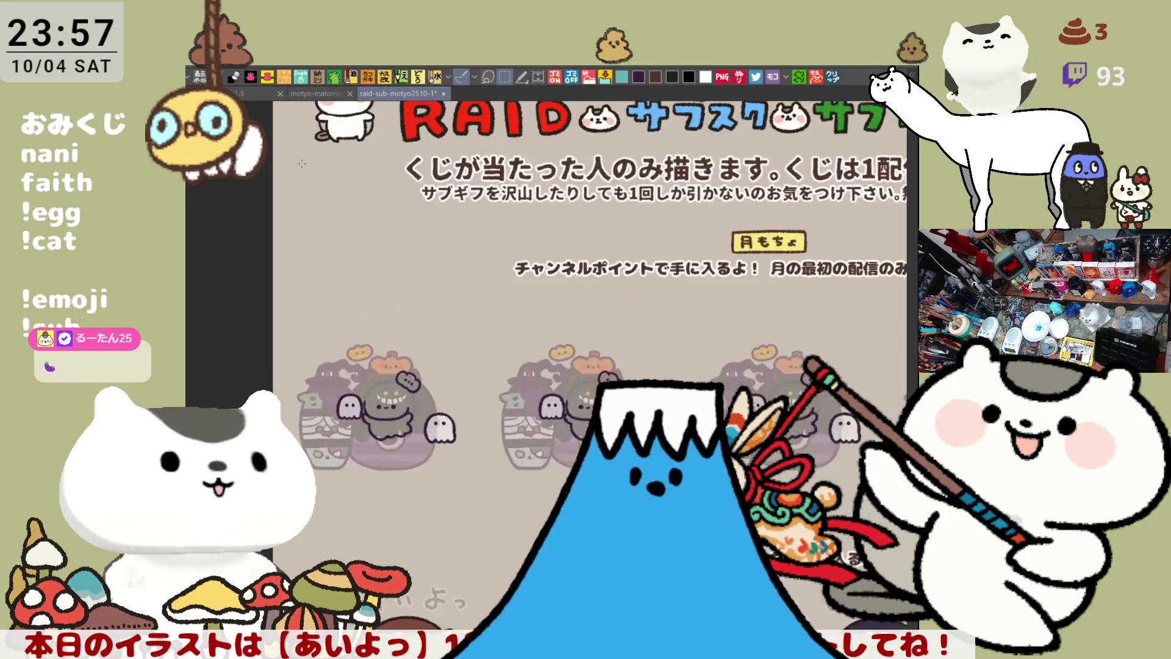
scroll(302, 163, "down", 2)
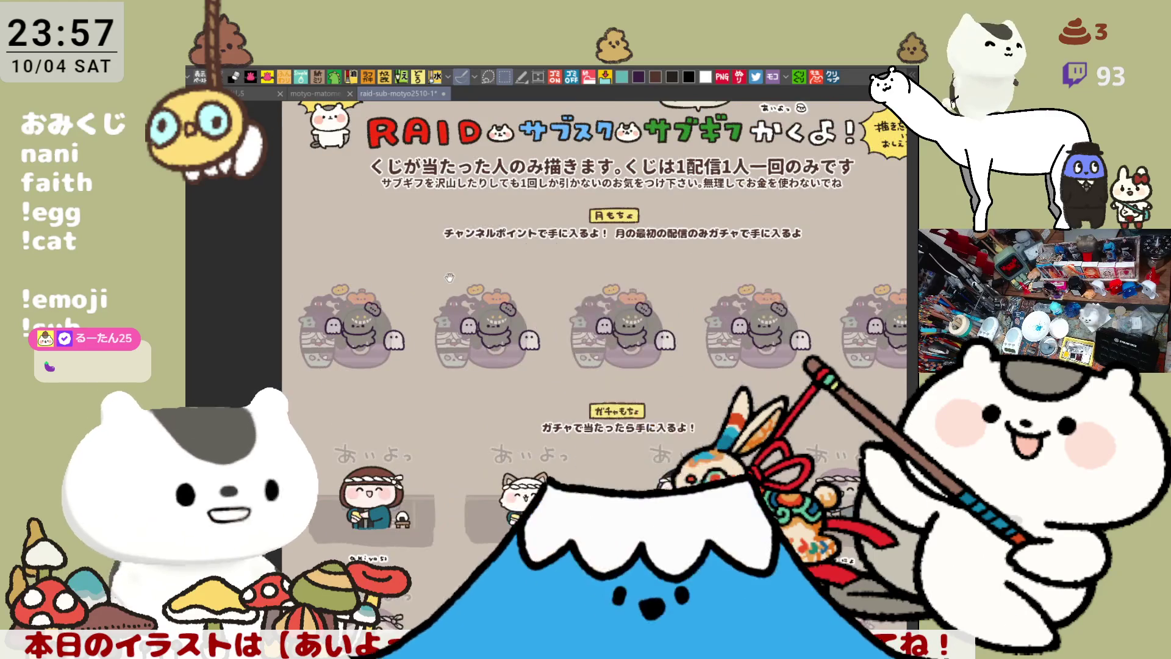
left_click_drag(450, 278, 346, 132)
left_click_drag(660, 337, 671, 374)
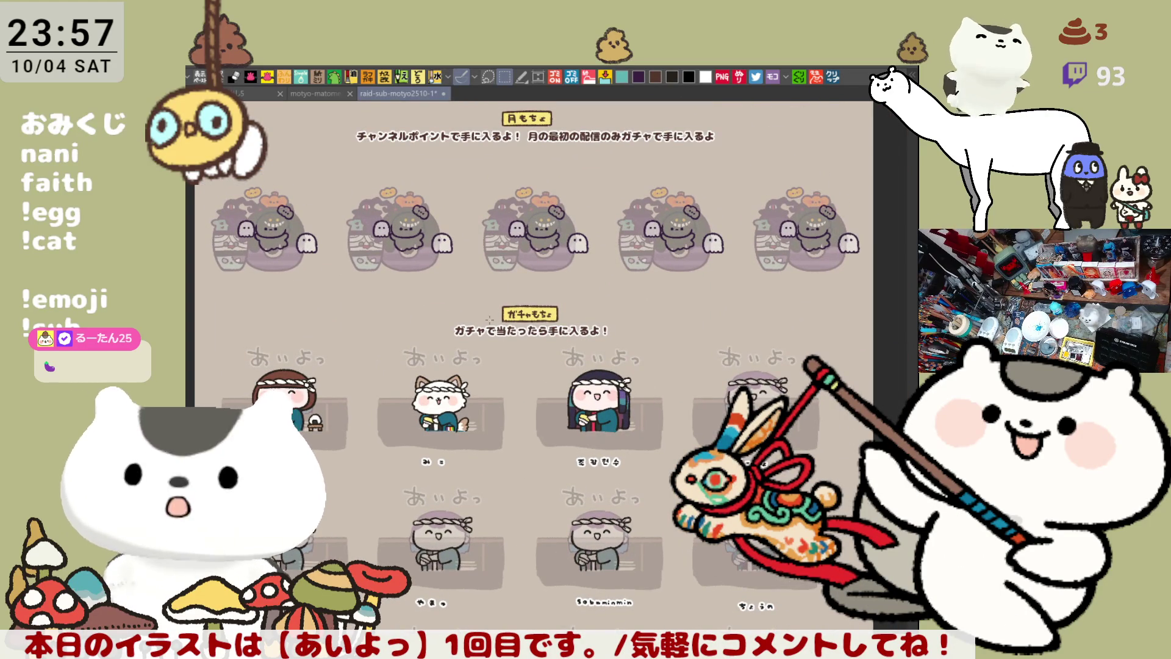
mouse_move(213, 168)
left_mouse_down()
mouse_move(768, 344)
mouse_move(859, 347)
left_mouse_up()
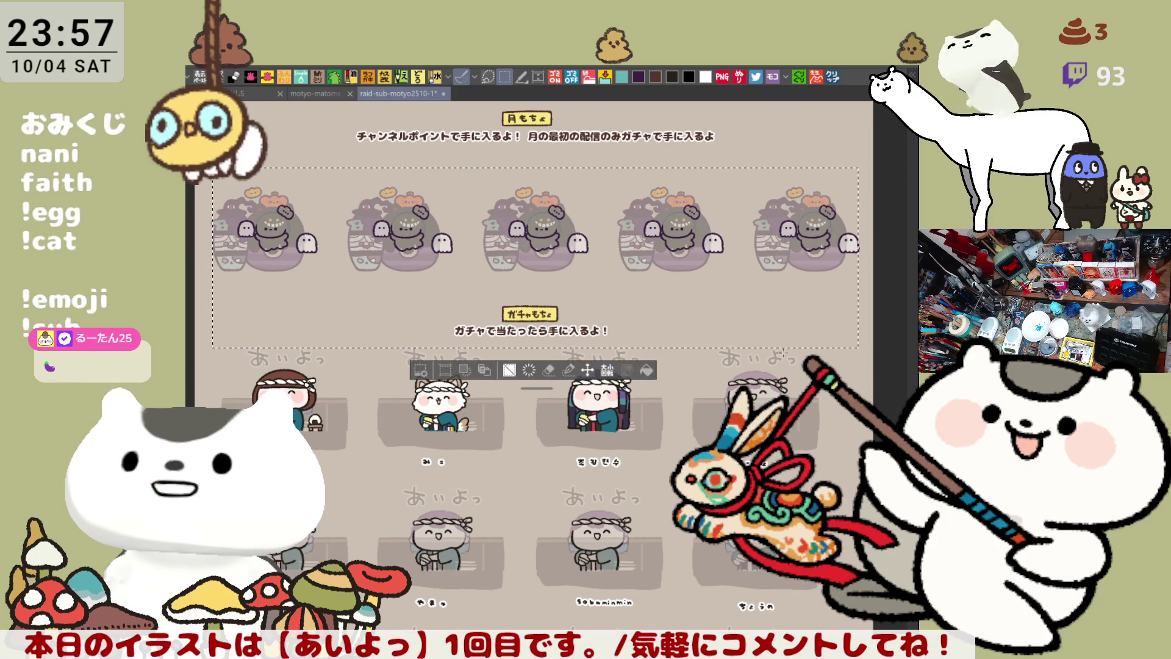
Reselect the Halloween month-mochi figure row, shift it slightly lower, then deselect
left_click_drag(211, 162, 858, 290)
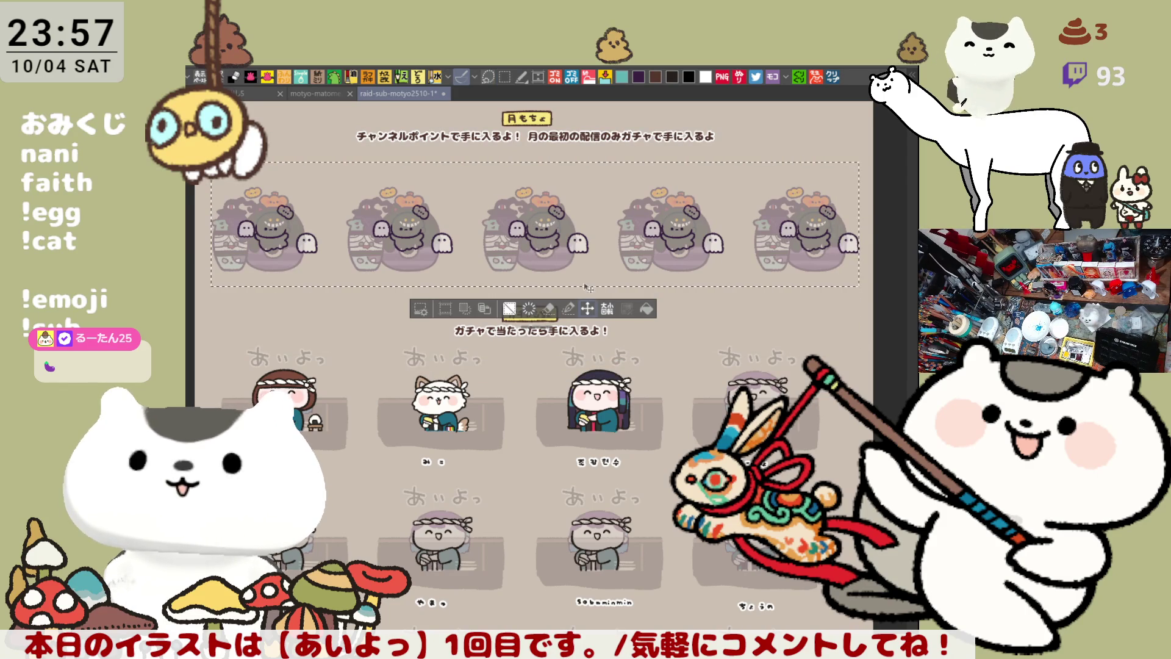
left_click_drag(605, 258, 608, 275)
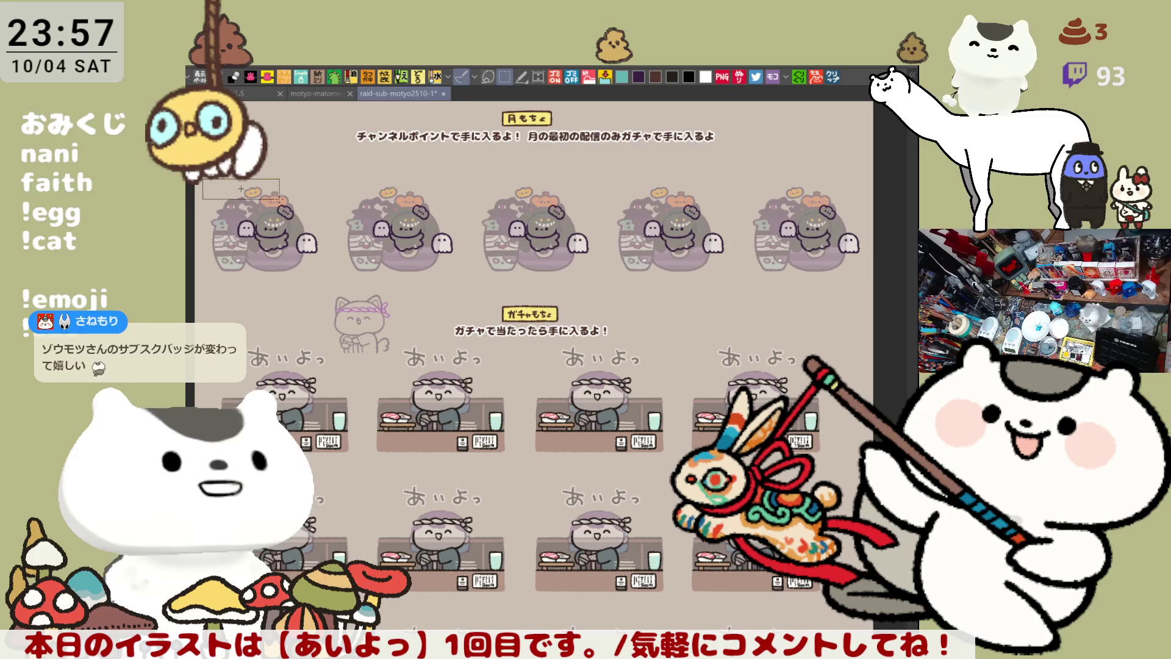
left_click_drag(876, 267, 873, 274)
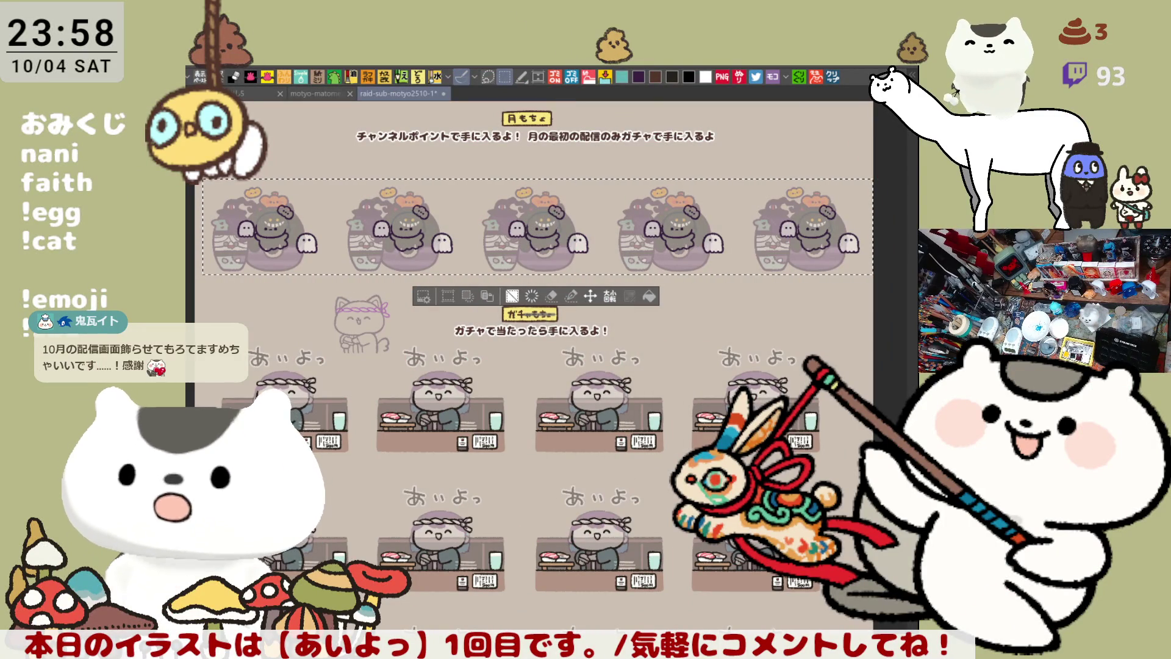
left_click_drag(675, 264, 675, 276)
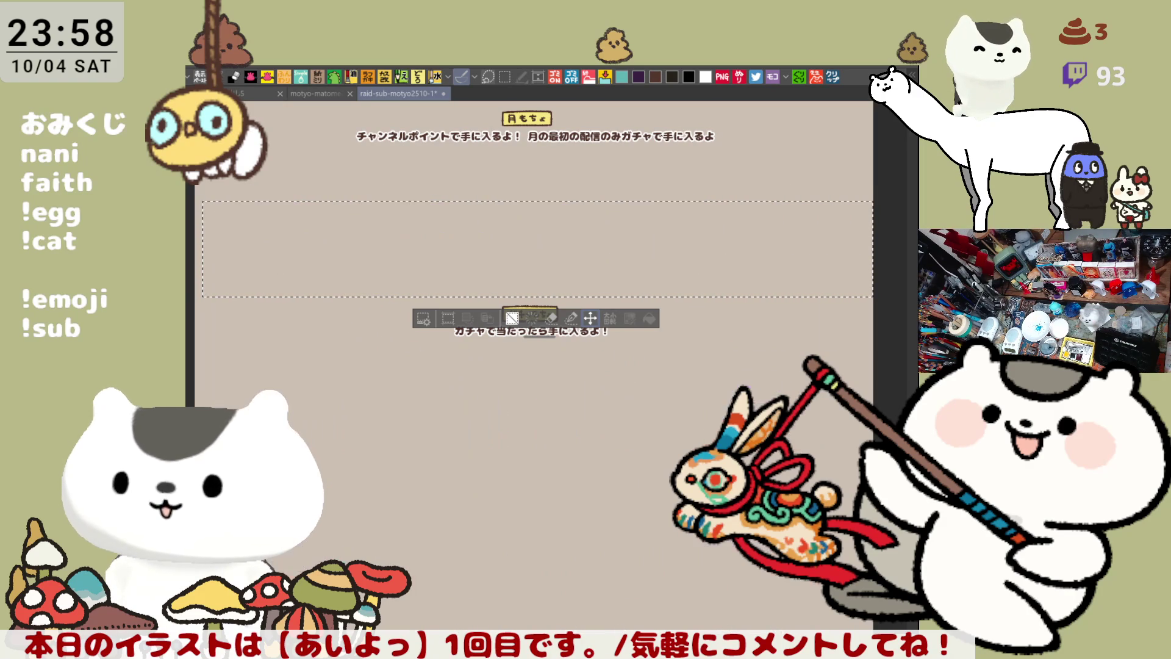
mouse_move(577, 498)
left_mouse_down()
mouse_move(602, 525)
mouse_move(659, 543)
left_mouse_up()
key("ctrl+d")
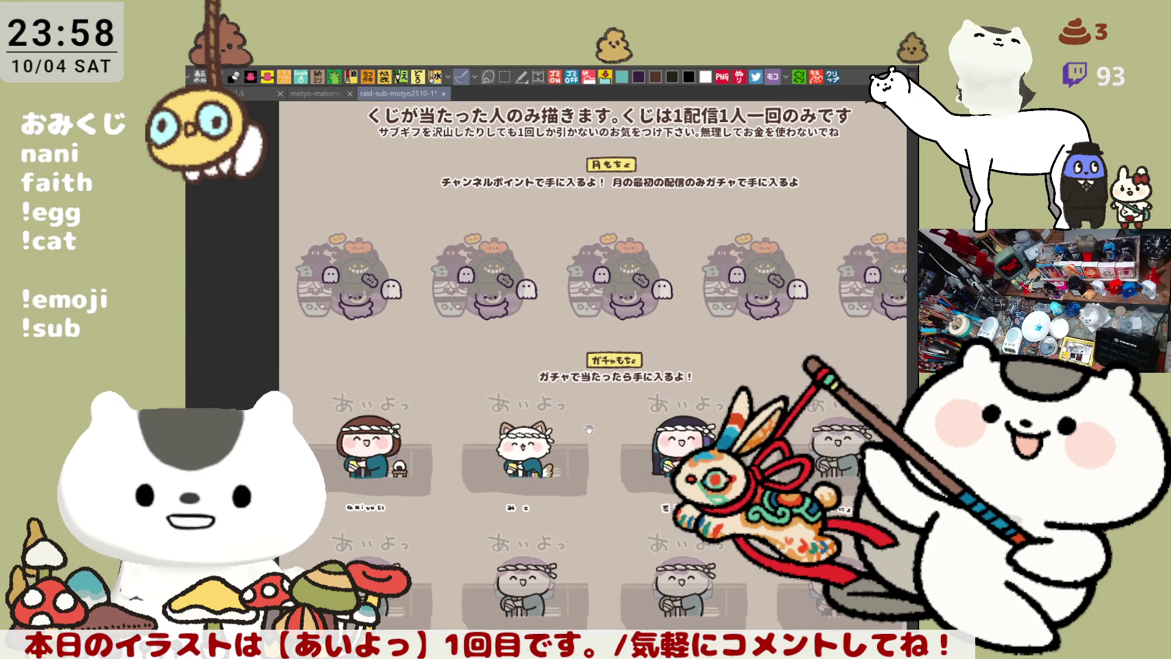
Zoom out with Ctrl+0 to fit the whole RAID sheet in view
left_click_drag(497, 288, 590, 339)
scroll(591, 339, "up", 5)
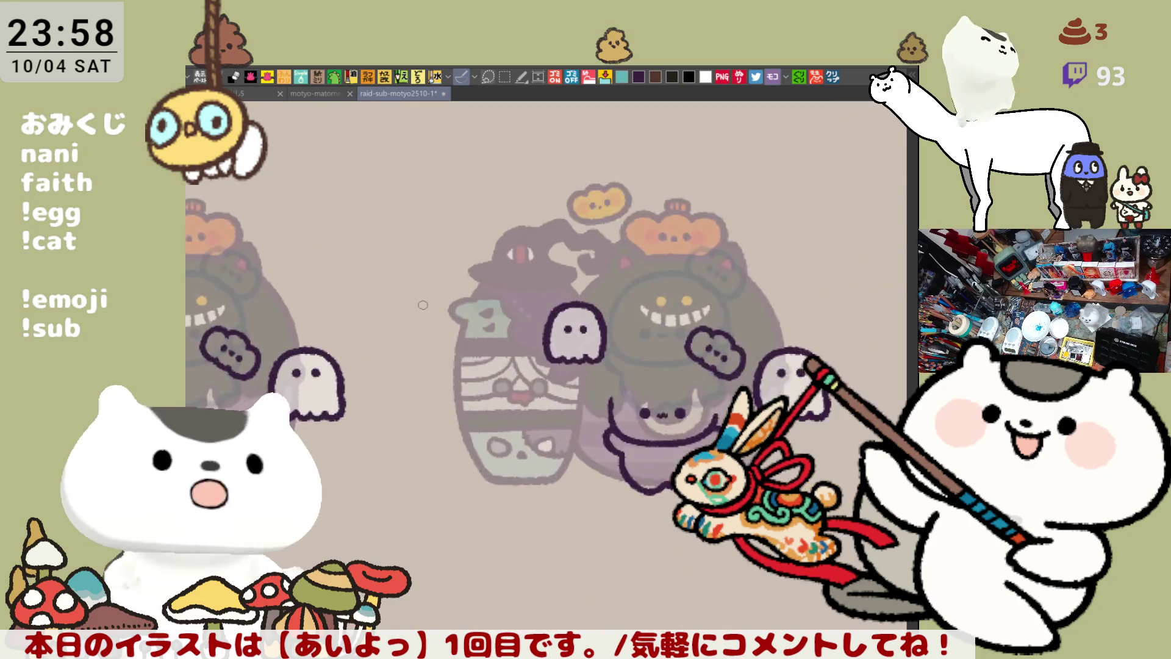
scroll(483, 446, "down", 2)
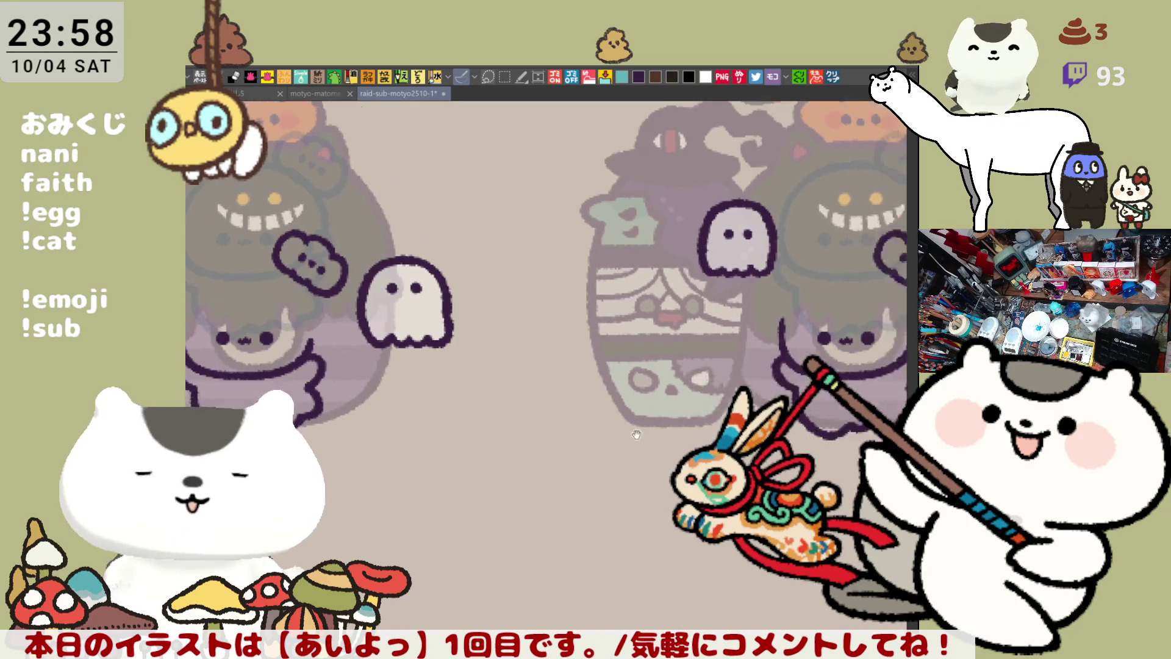
scroll(472, 441, "down", 4)
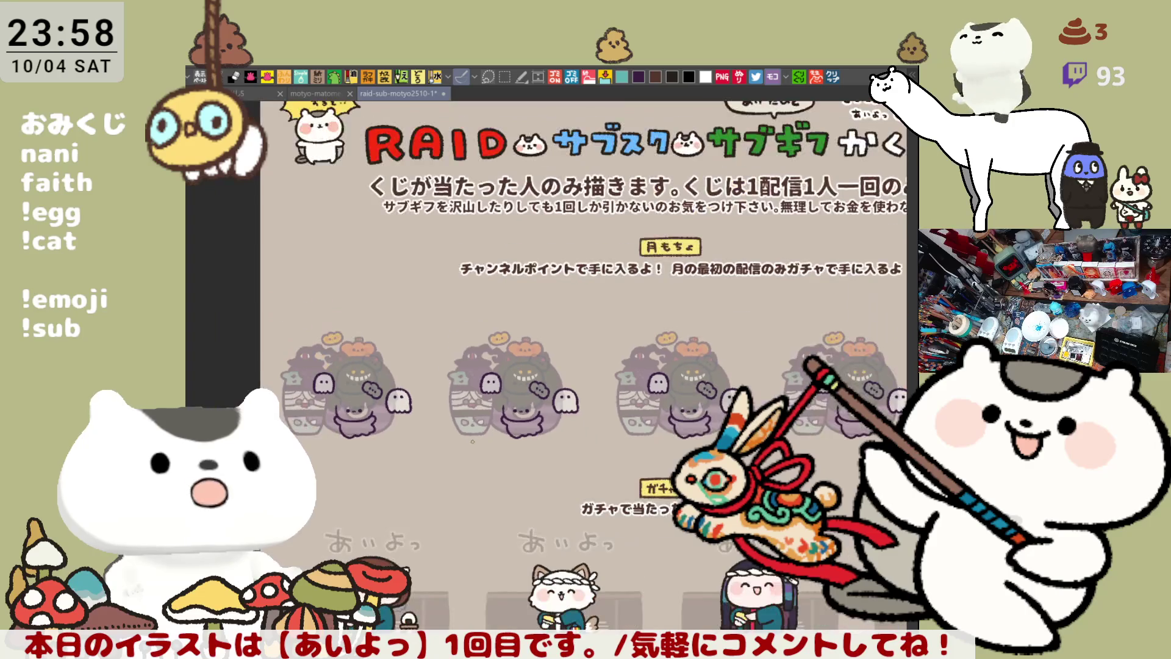
scroll(473, 441, "up", 1)
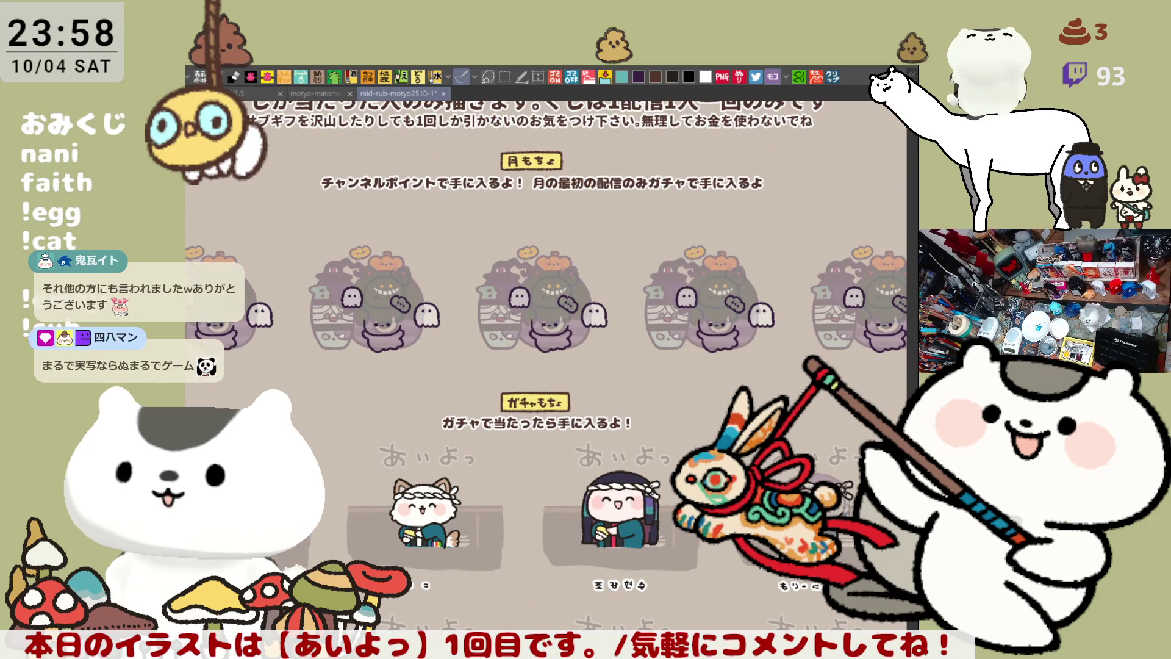
key("ctrl+0")
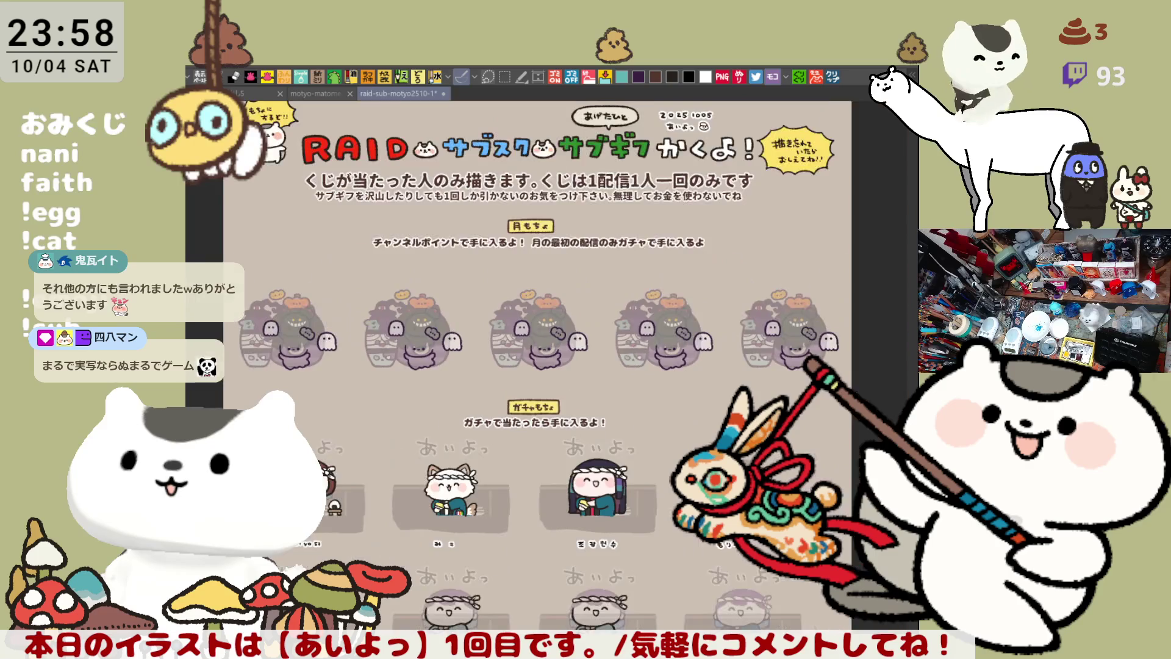
Select the 月もちょ ghost-costume figure row and nudge the marquee slightly lower
mouse_move(284, 251)
left_mouse_down()
mouse_move(300, 276)
mouse_move(807, 358)
mouse_move(862, 422)
left_mouse_up()
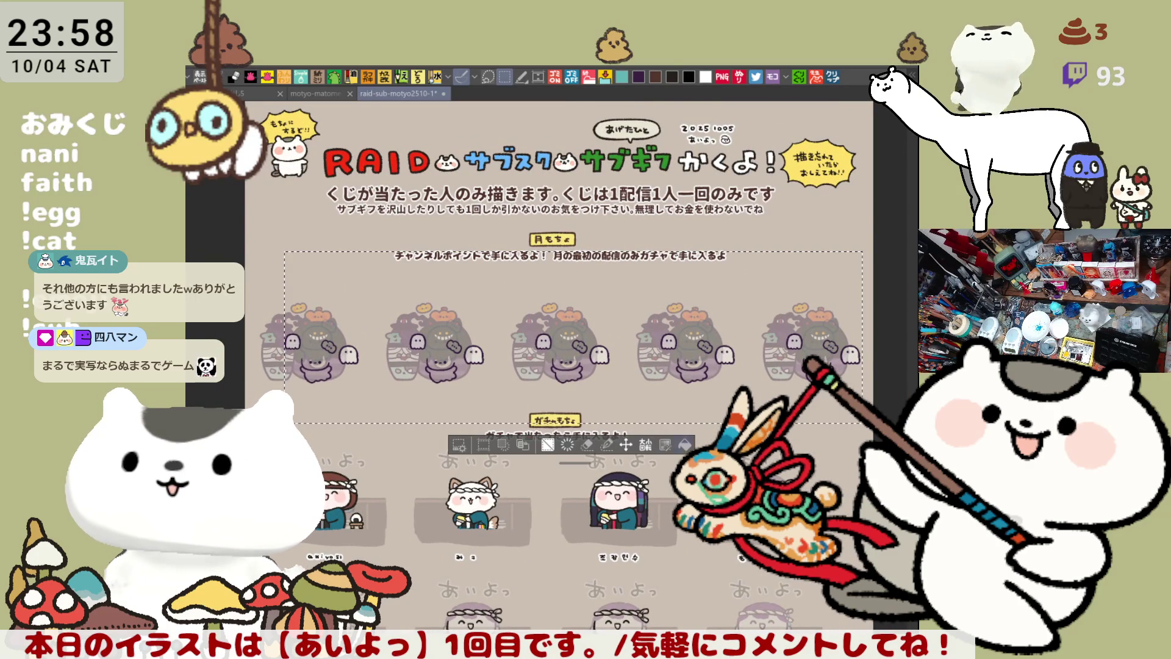
left_click(628, 450)
left_click_drag(628, 345, 628, 364)
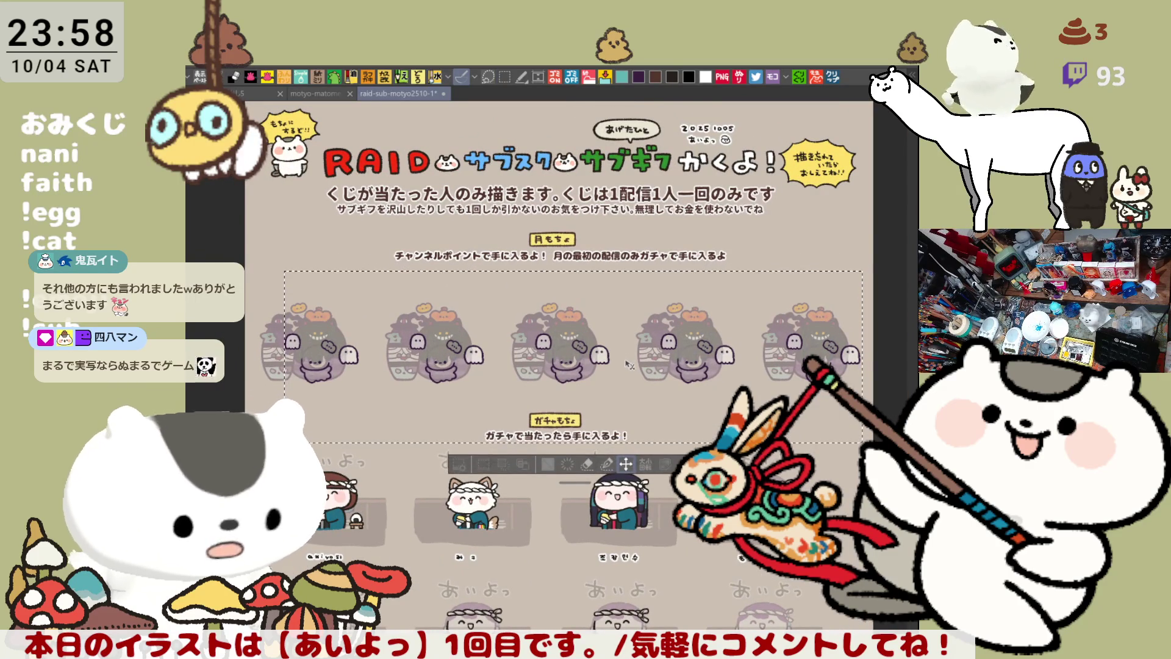
scroll(628, 364, "up", 5)
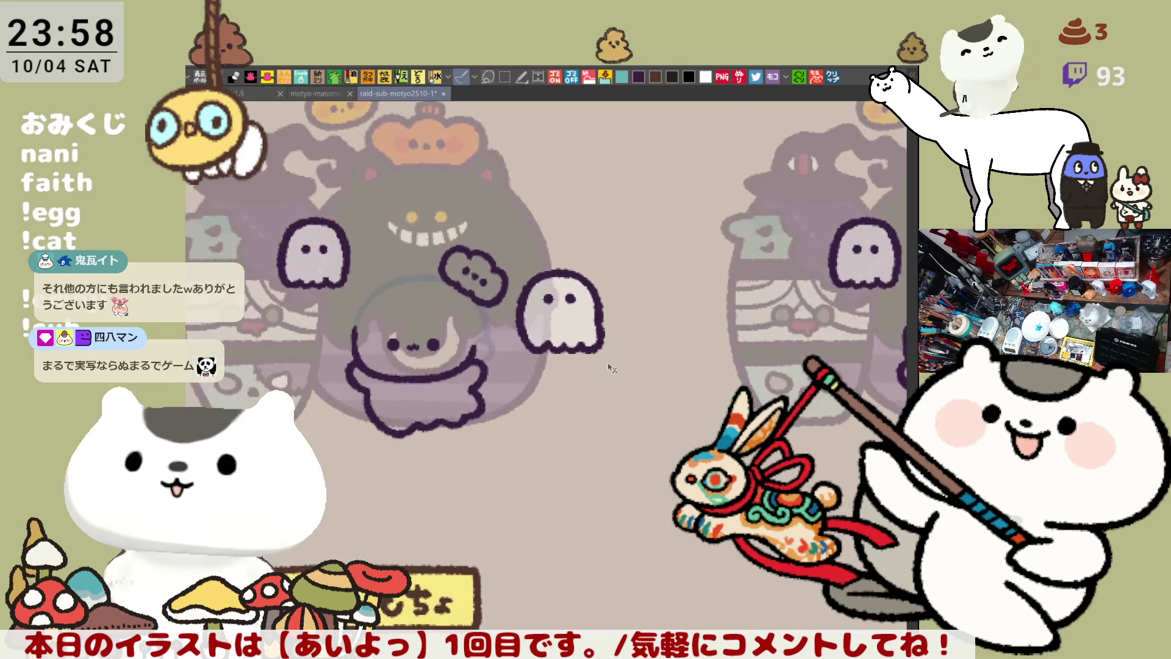
Inspect the ghost figure's face, then return to the gacha-row white-headband portrait
scroll(454, 372, "up", 4)
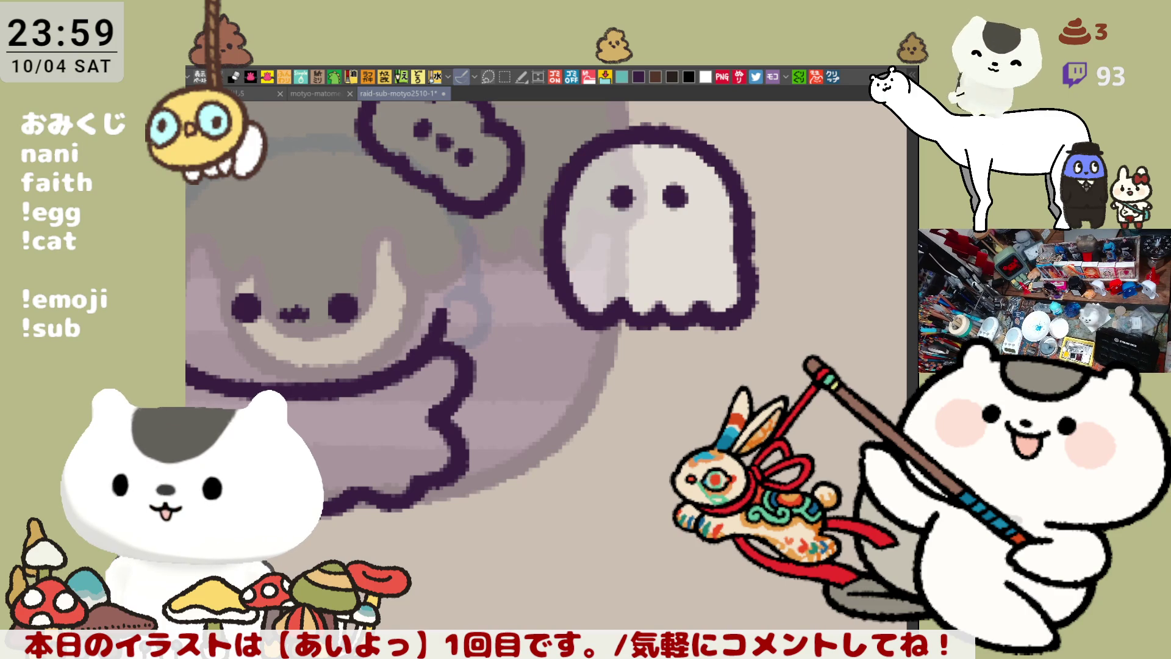
mouse_move(492, 536)
left_mouse_down()
mouse_move(635, 481)
mouse_move(663, 507)
mouse_move(646, 502)
left_mouse_up()
scroll(603, 476, "down", 8)
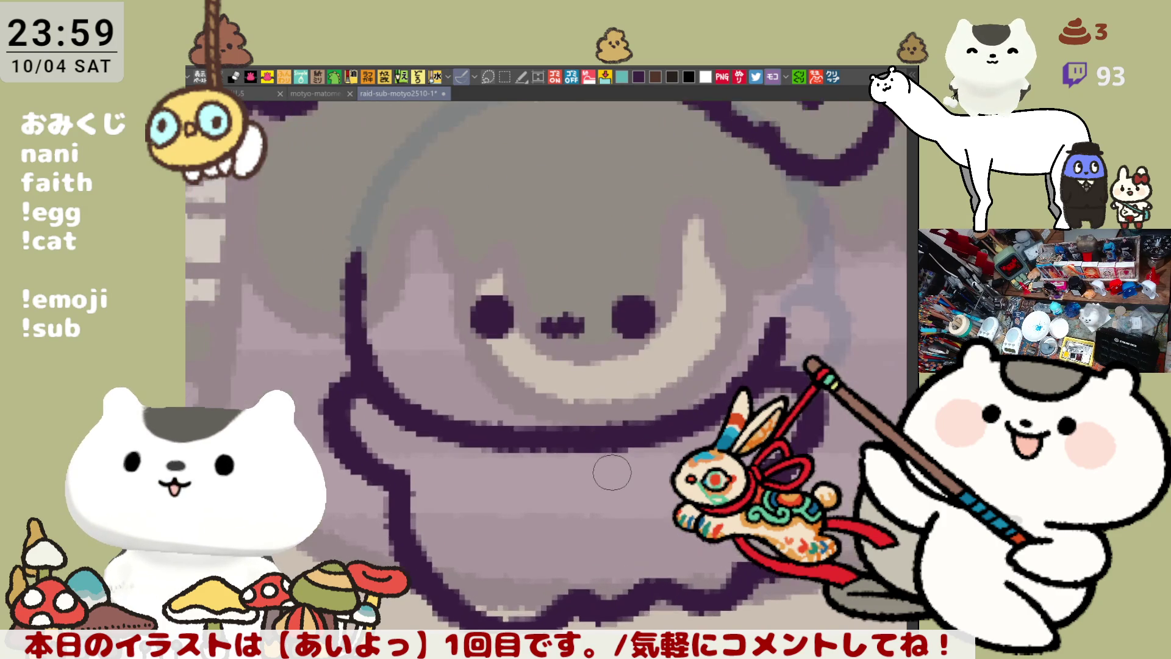
scroll(612, 472, "down", 2)
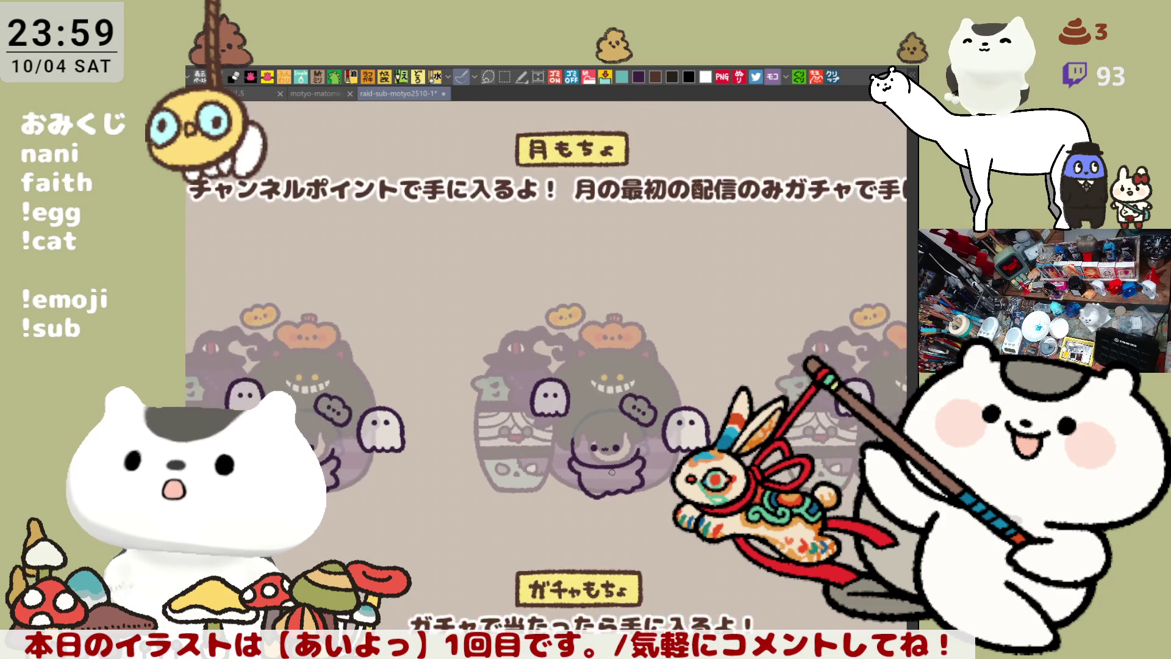
scroll(610, 440, "down", 3)
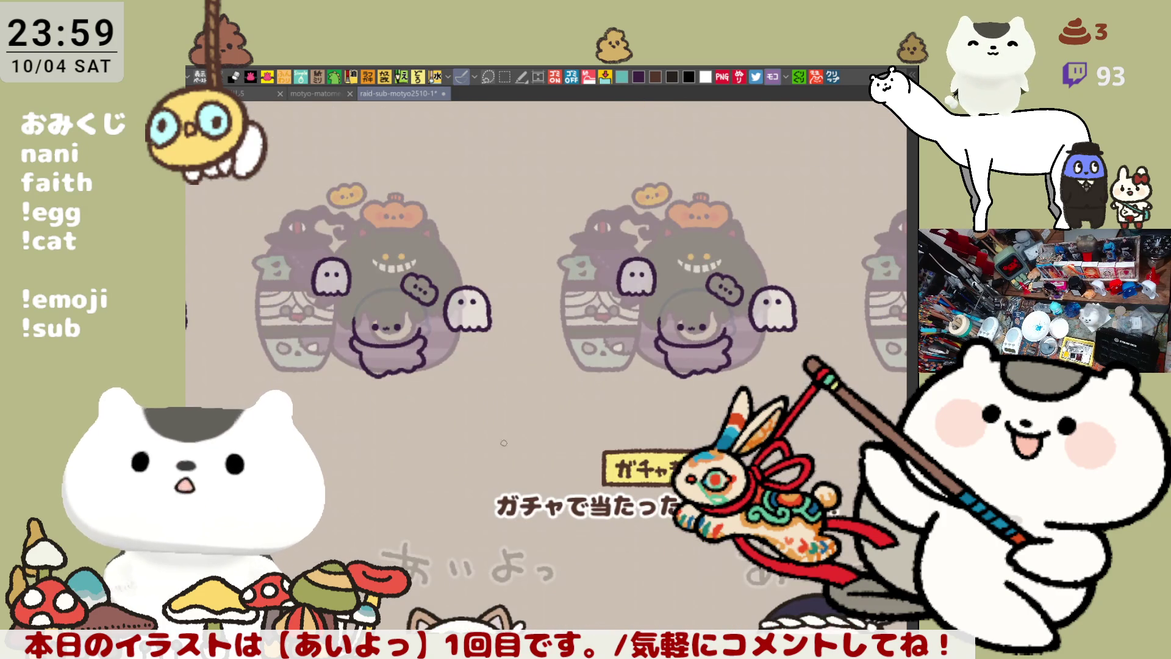
scroll(520, 441, "down", 3)
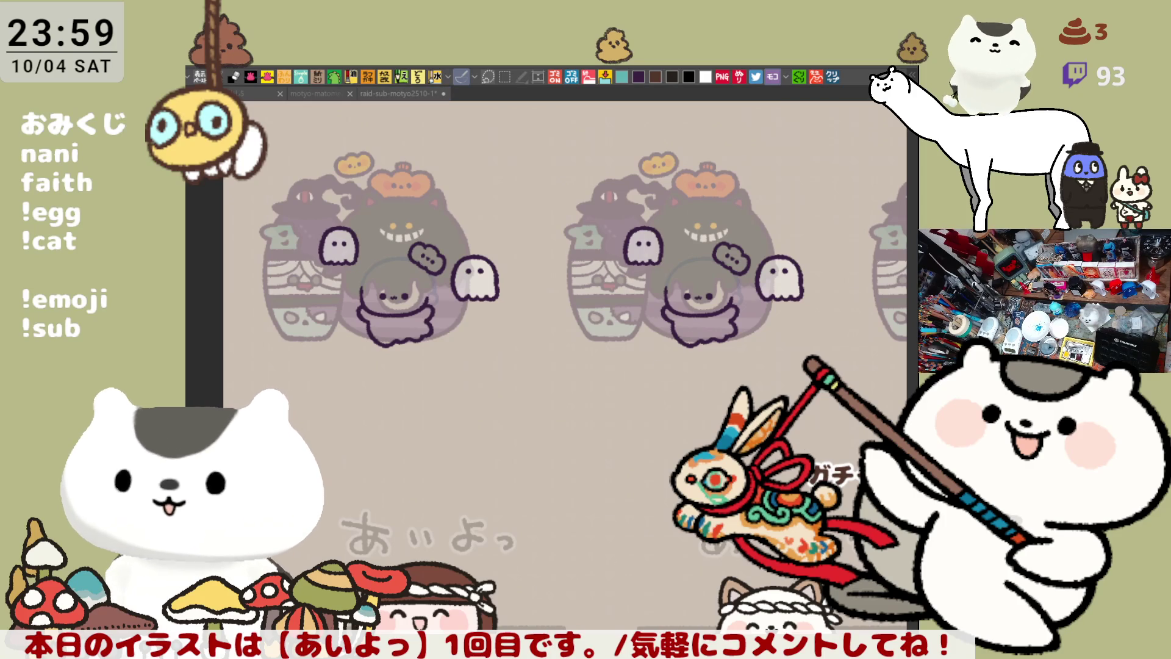
left_click(400, 94)
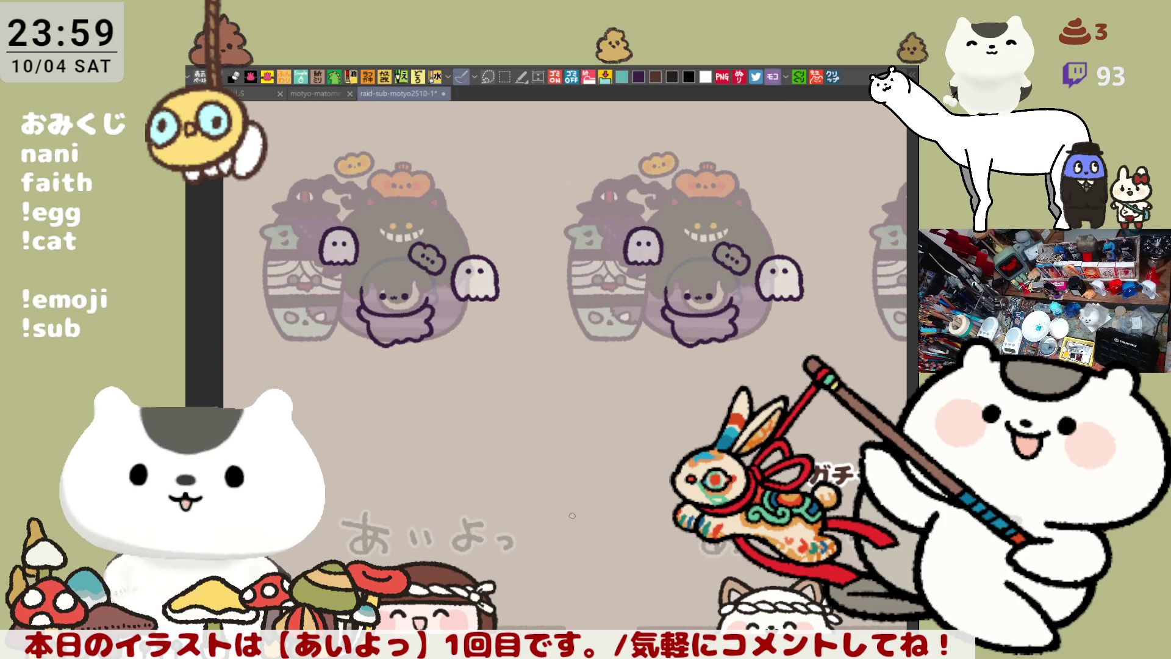
scroll(534, 409, "right", 10)
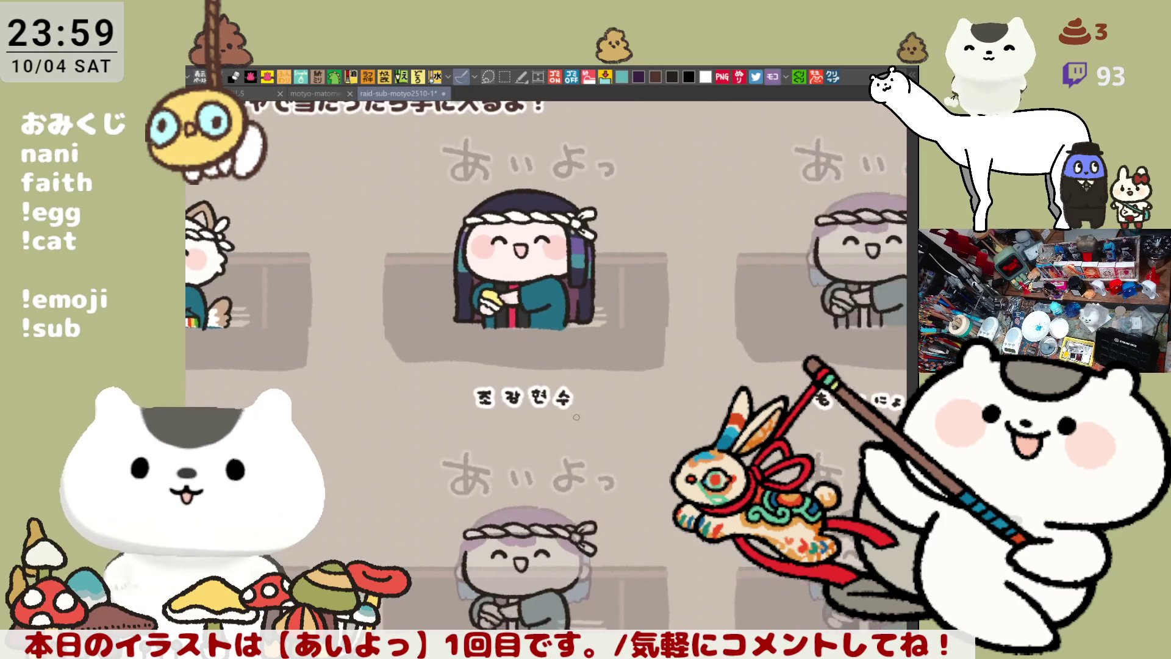
Repaint the hair's left edge in teal and purple, touching it up near the headband
scroll(611, 447, "up", 2)
scroll(610, 447, "left", 2)
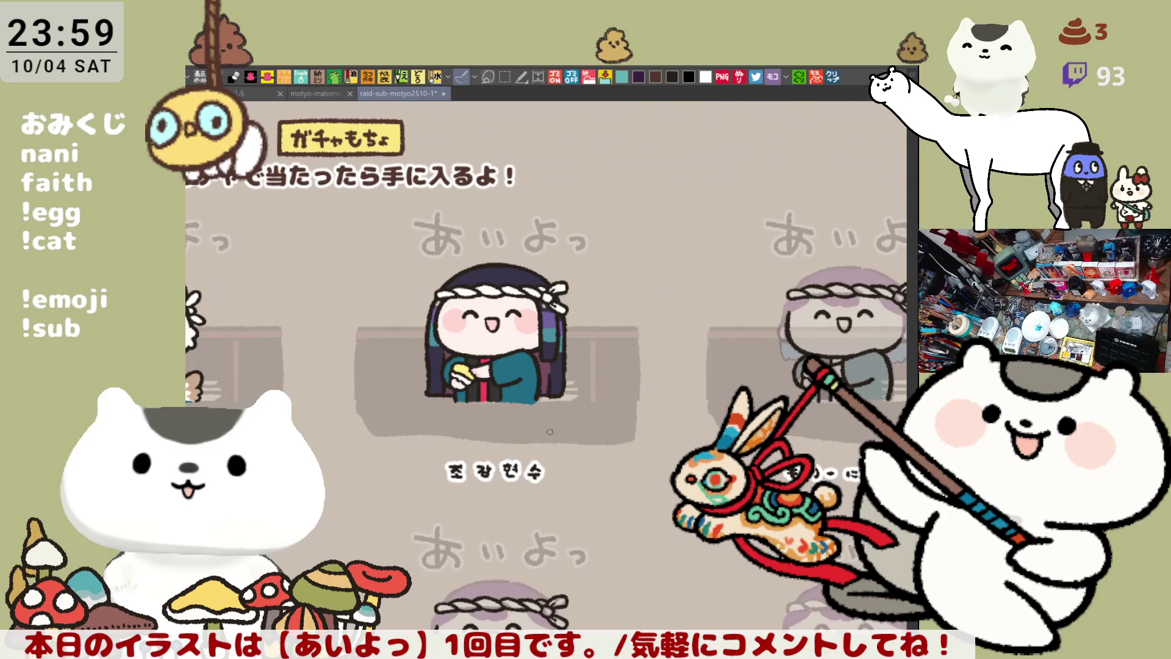
scroll(568, 451, "up", 8)
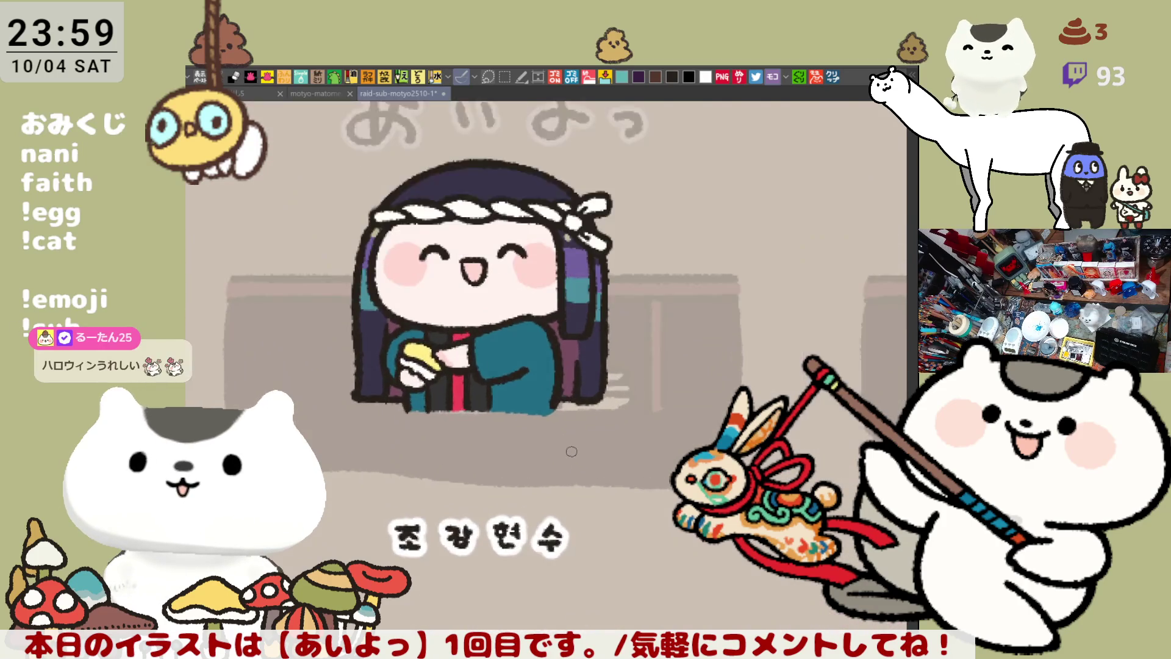
scroll(572, 451, "up", 2)
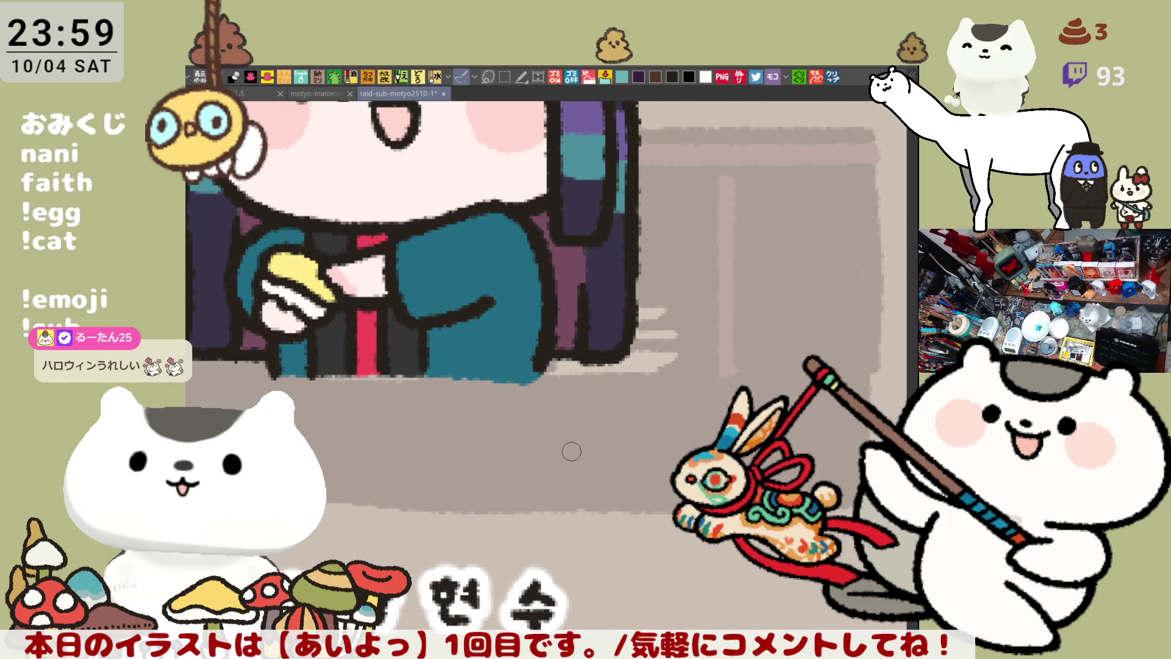
scroll(571, 451, "up", 4)
scroll(572, 451, "left", 2)
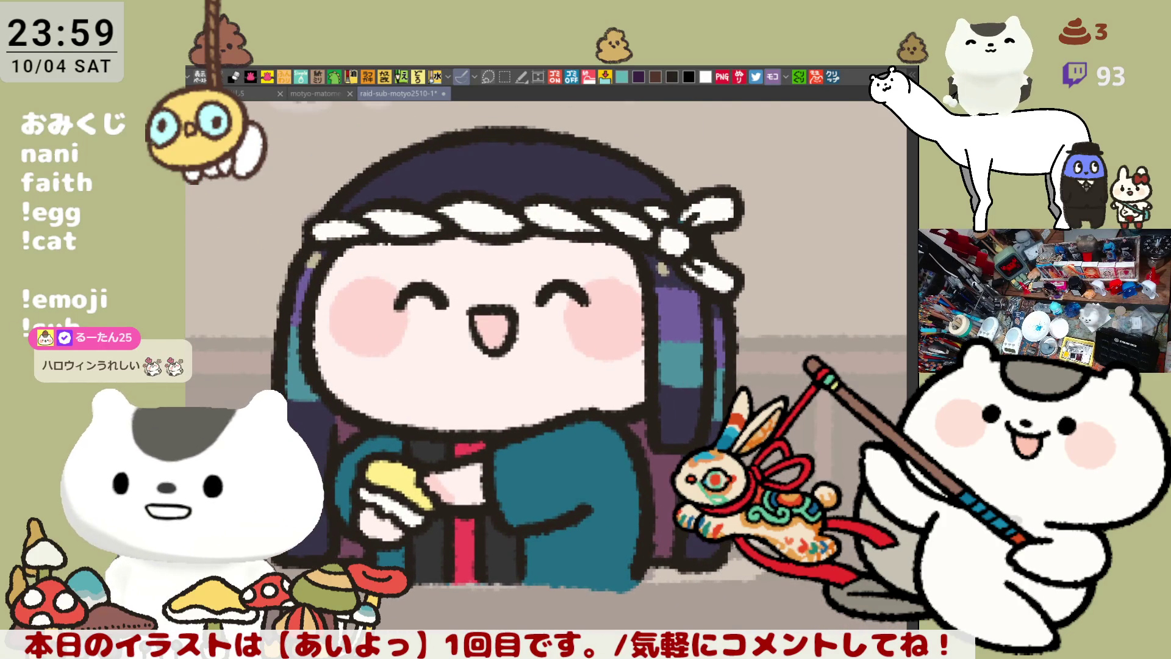
mouse_move(308, 320)
left_mouse_down()
mouse_move(299, 342)
mouse_move(278, 348)
left_mouse_up()
mouse_move(278, 302)
left_mouse_down()
mouse_move(272, 383)
mouse_move(286, 280)
mouse_move(280, 330)
left_mouse_up()
left_click_drag(299, 268, 310, 250)
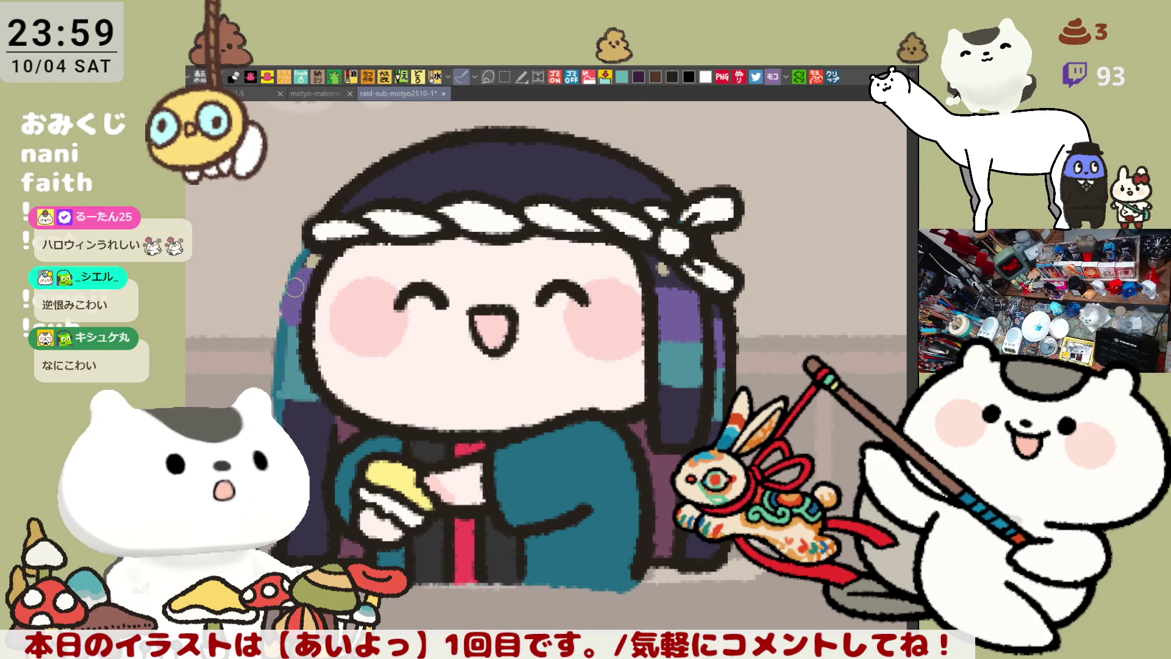
Patch the gap beside the headband with tan and redraw the dark outline down the hair's left edge
mouse_move(308, 260)
left_mouse_down()
mouse_move(312, 246)
mouse_move(273, 379)
left_mouse_up()
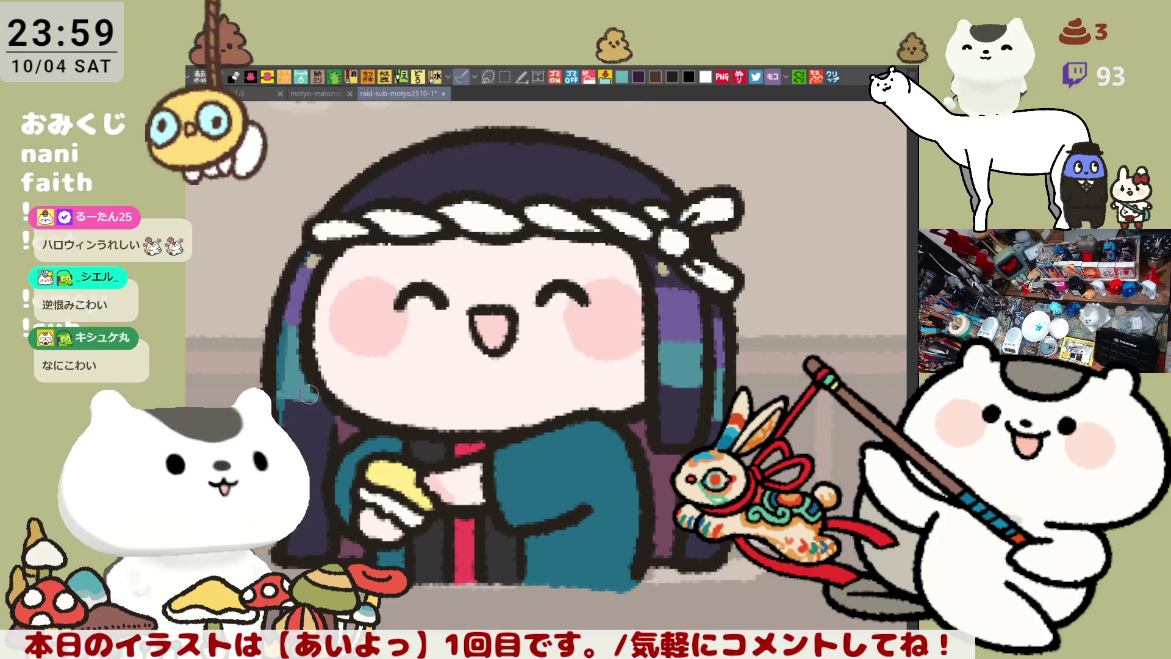
key("ctrl+z")
key("ctrl+y")
key("ctrl+z")
mouse_move(312, 259)
left_mouse_down()
mouse_move(283, 273)
mouse_move(274, 360)
left_mouse_up()
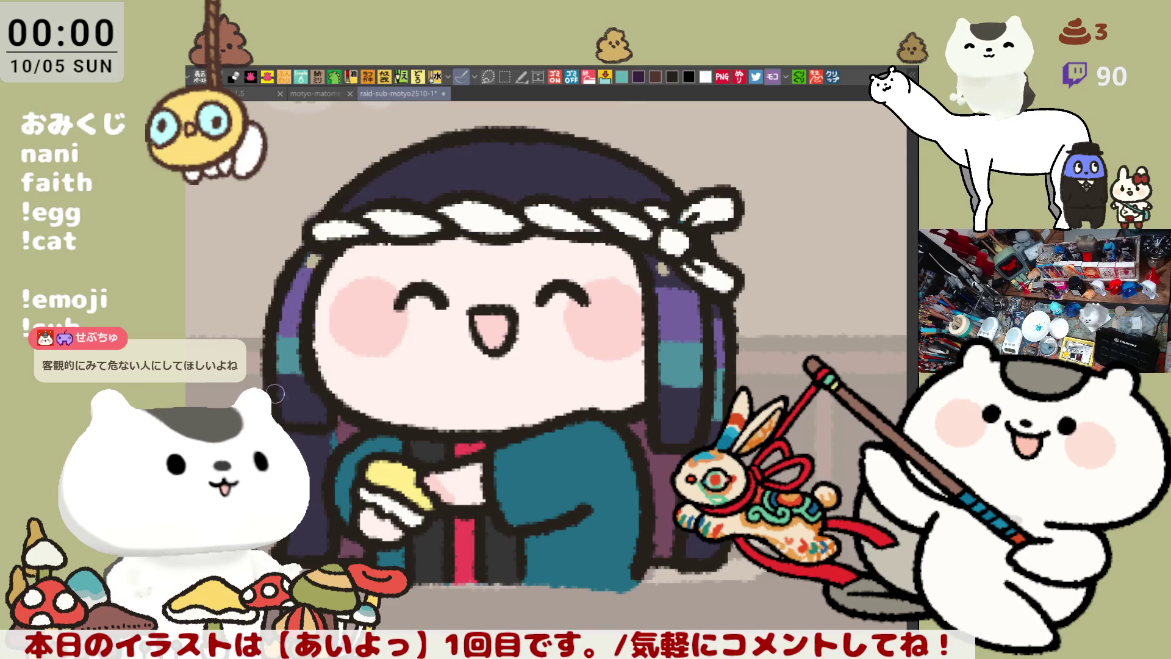
Mirror the view to check the portrait's balance, then recentre it higher in the view
scroll(490, 400, "up", 1)
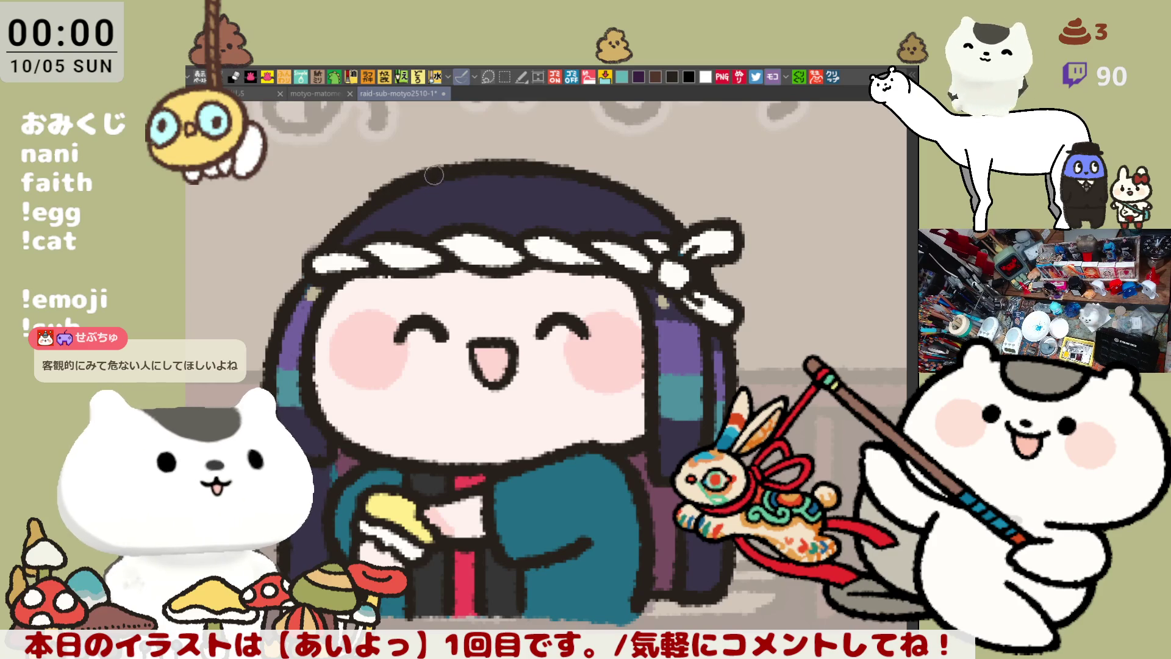
key("h")
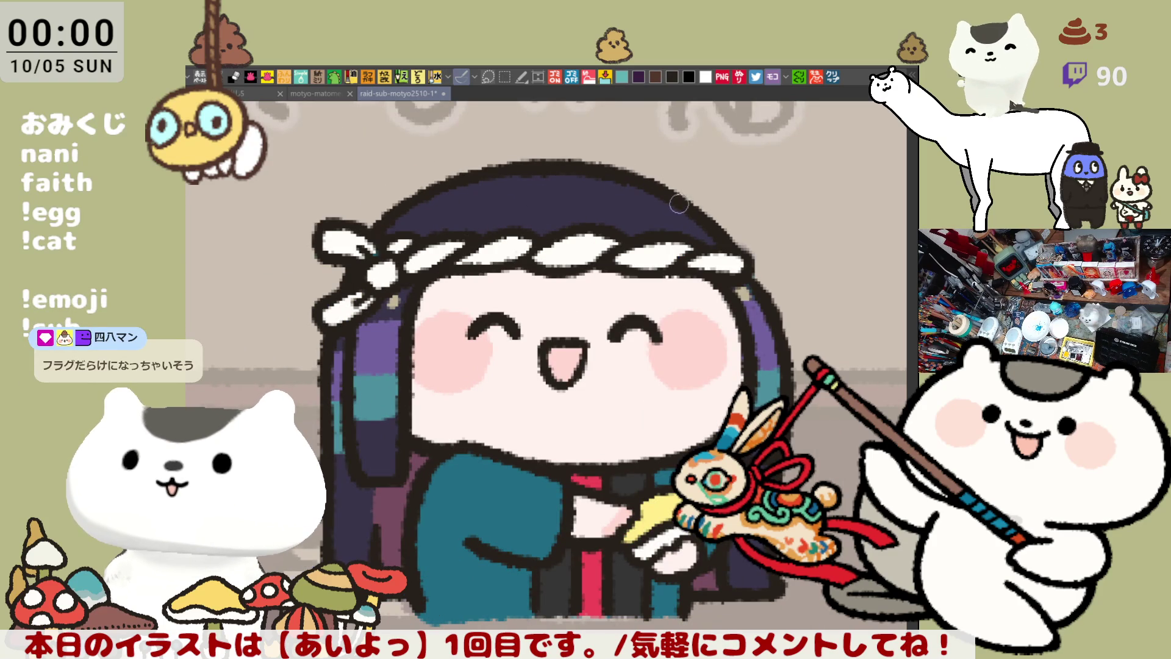
key("h")
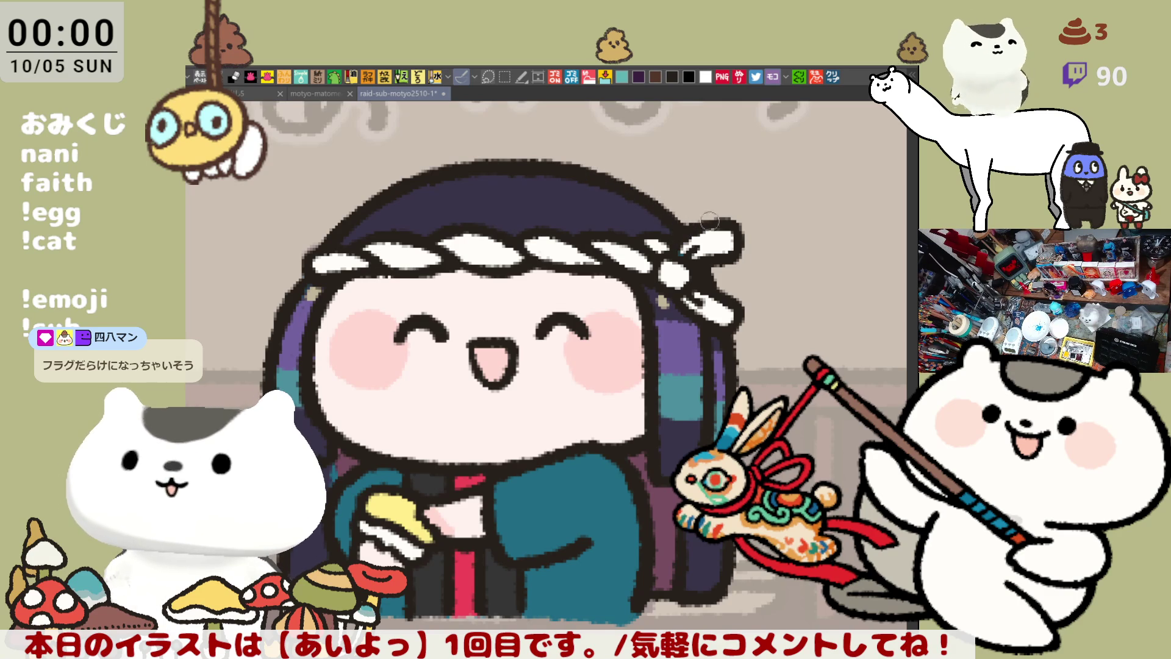
left_click_drag(672, 403, 658, 351)
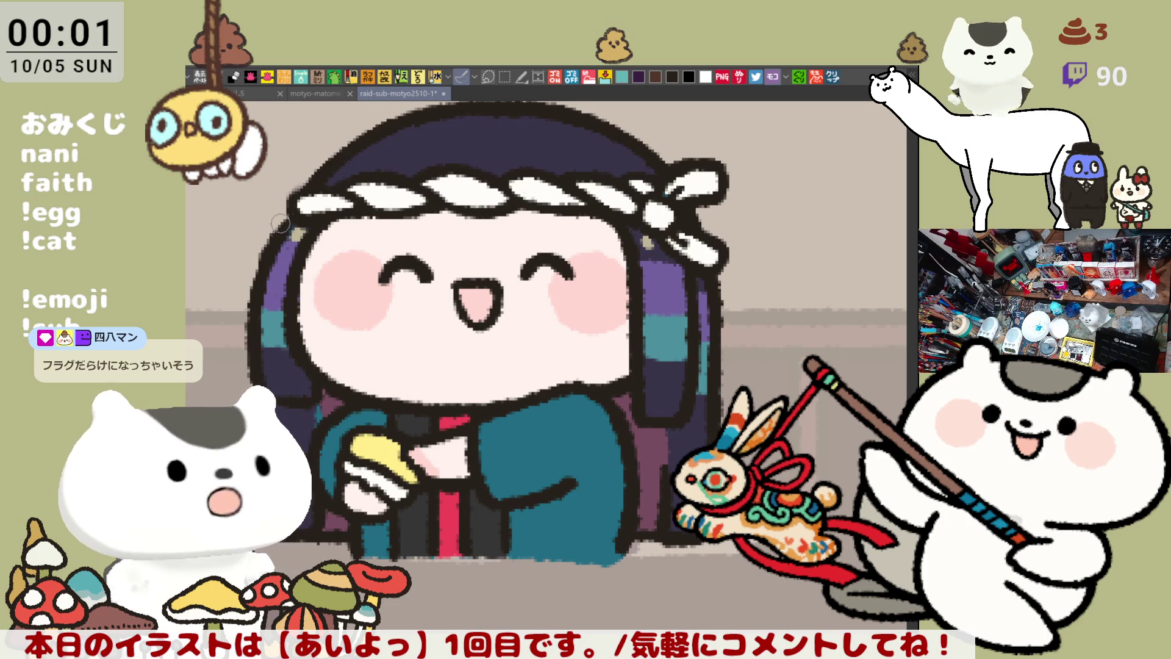
left_click_drag(247, 270, 357, 252)
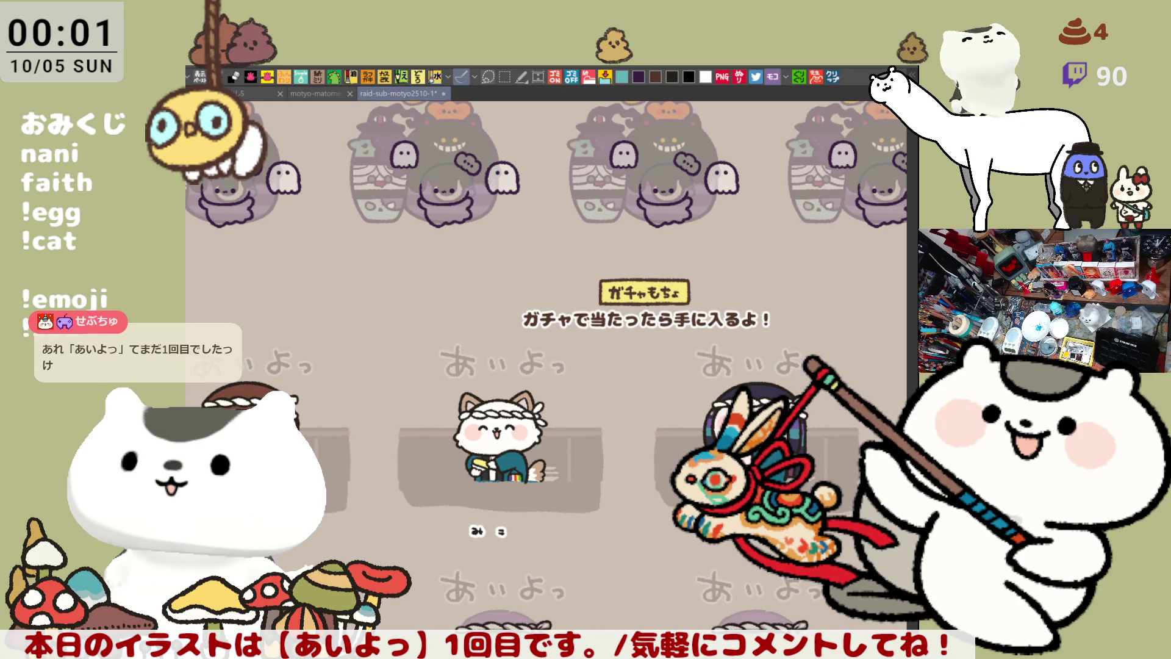
Save the sheet with Ctrl+S and move in on the faded, unfinished headband portrait
key("ctrl+s")
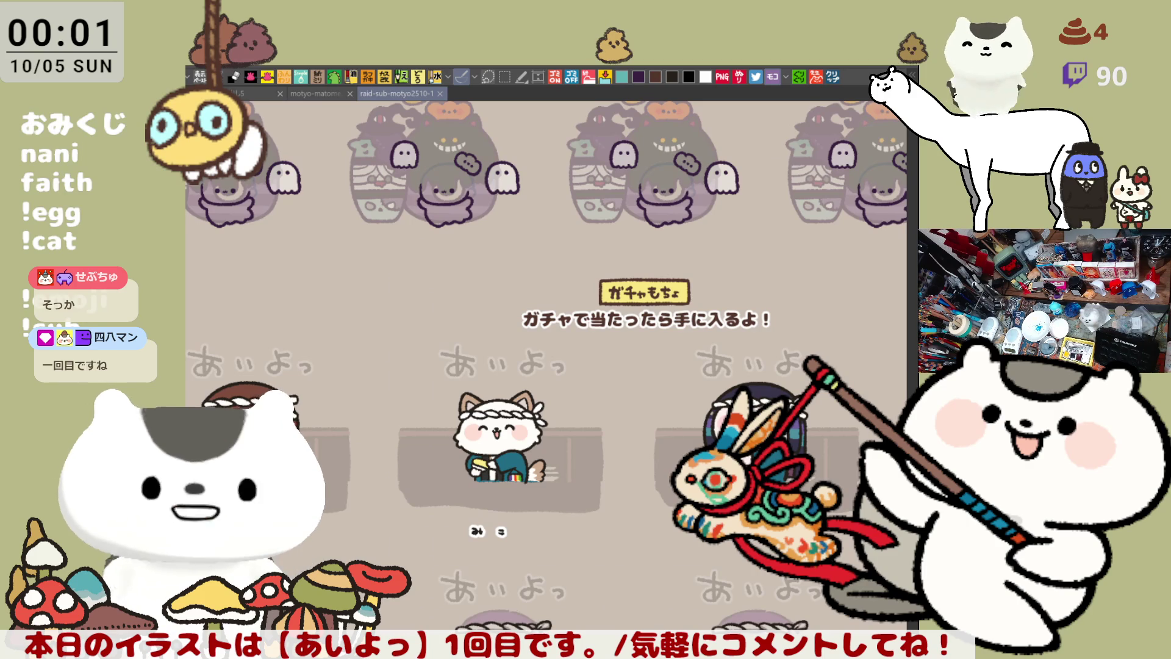
mouse_move(707, 574)
left_mouse_down()
mouse_move(547, 457)
mouse_move(543, 431)
left_mouse_up()
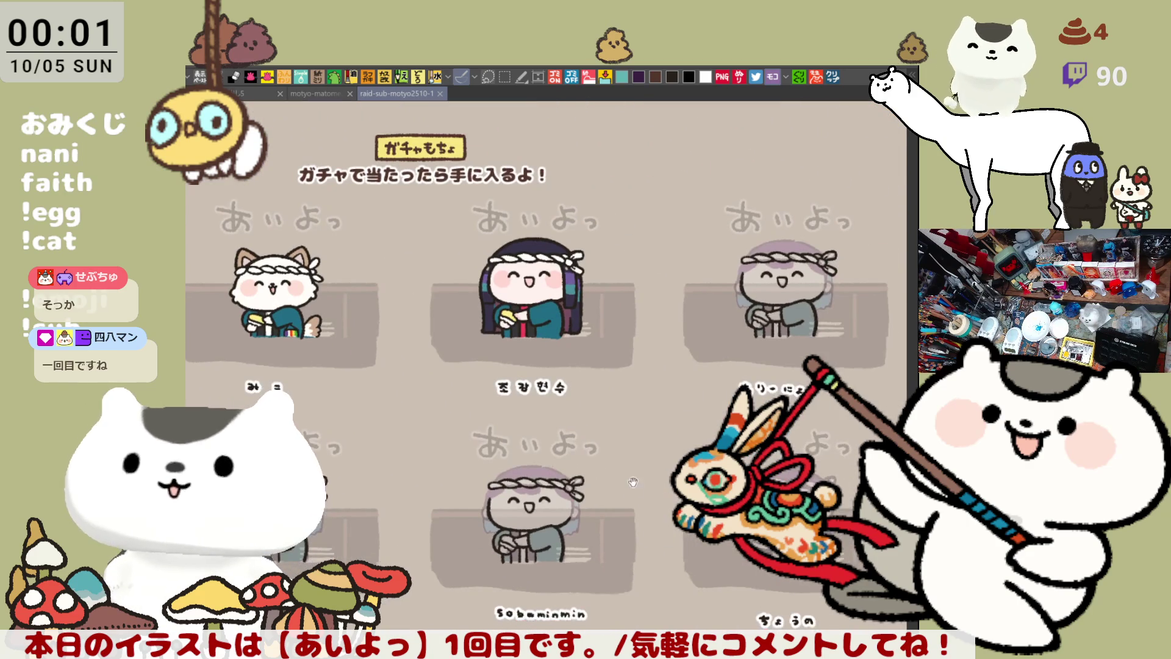
left_click_drag(651, 498, 563, 477)
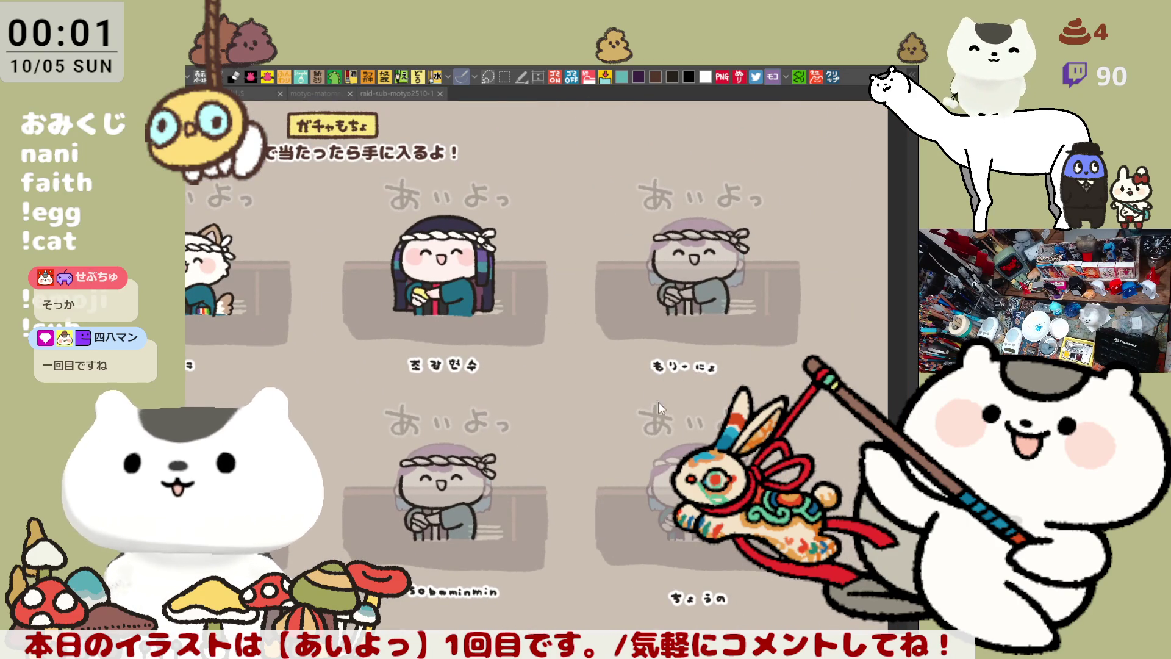
left_click_drag(634, 402, 555, 494)
scroll(573, 486, "up", 2)
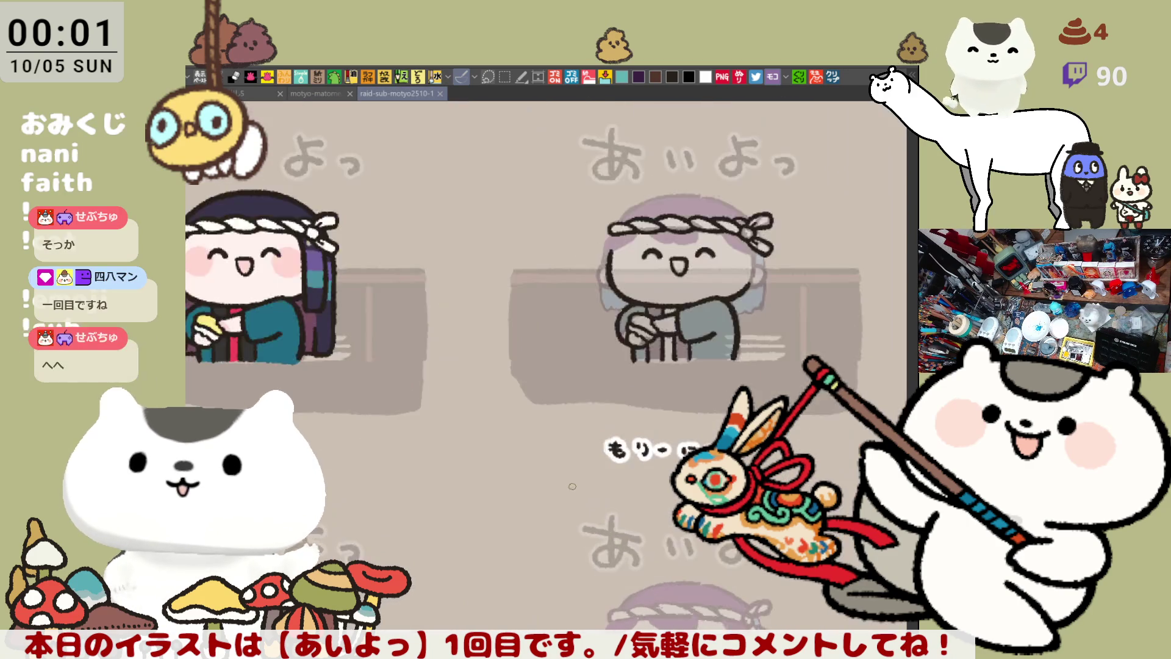
scroll(572, 486, "up", 3)
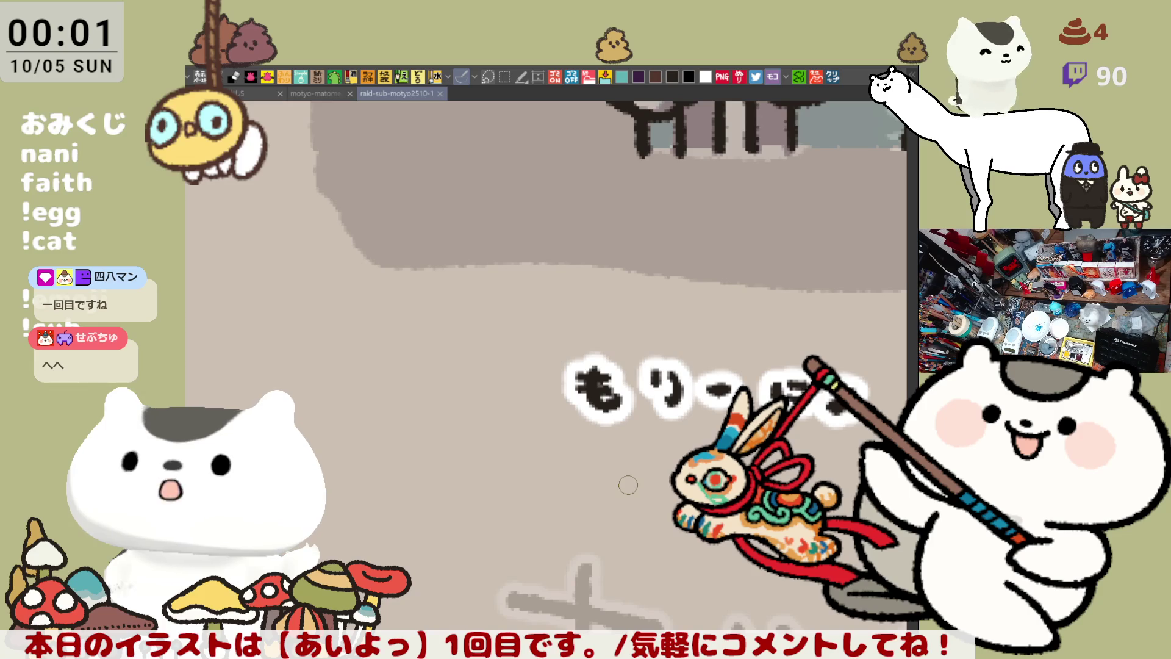
scroll(628, 484, "down", 4)
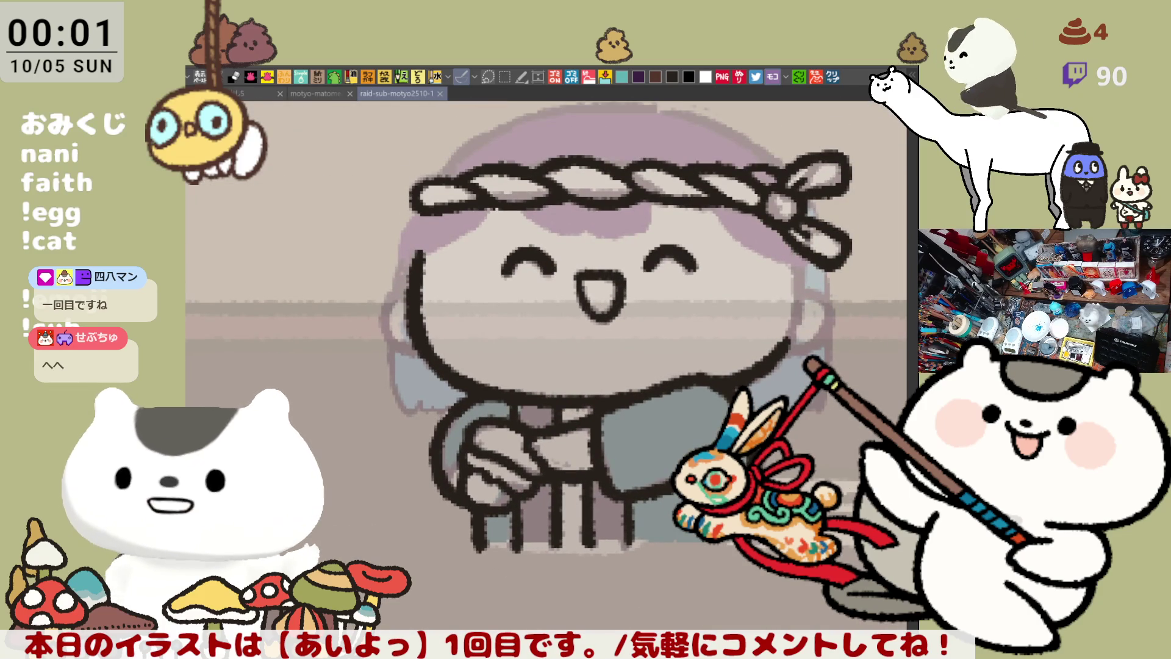
left_click_drag(707, 329, 685, 397)
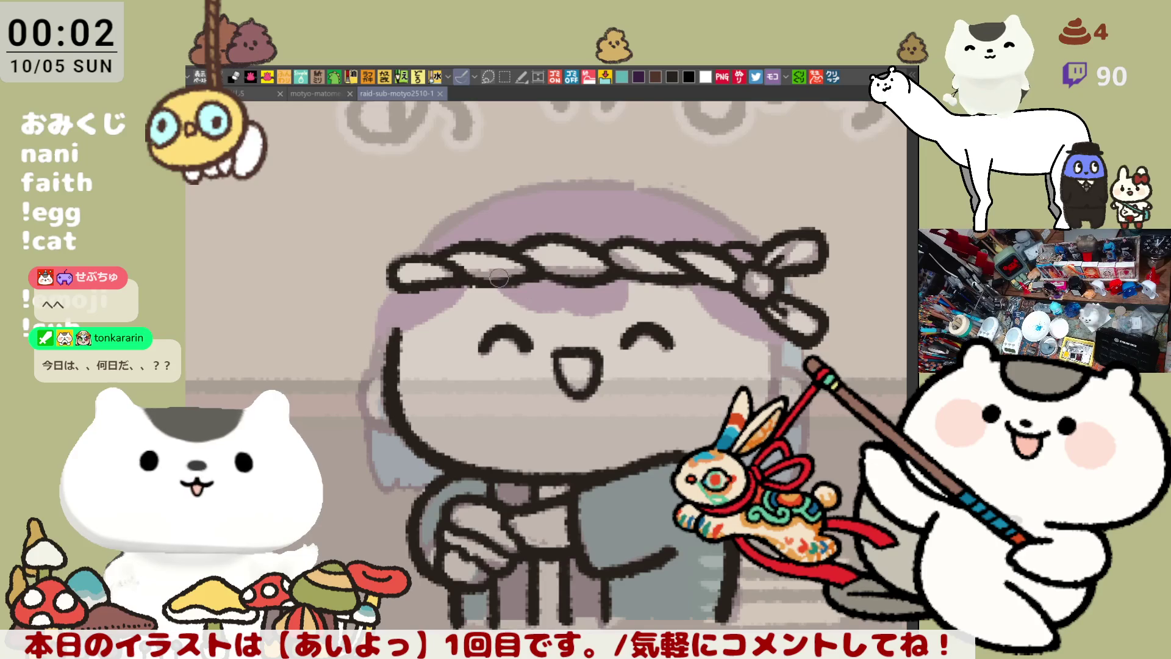
Ink a hair line beneath the rope headband, retrying shorter strokes until it fits
left_click_drag(503, 290, 573, 330)
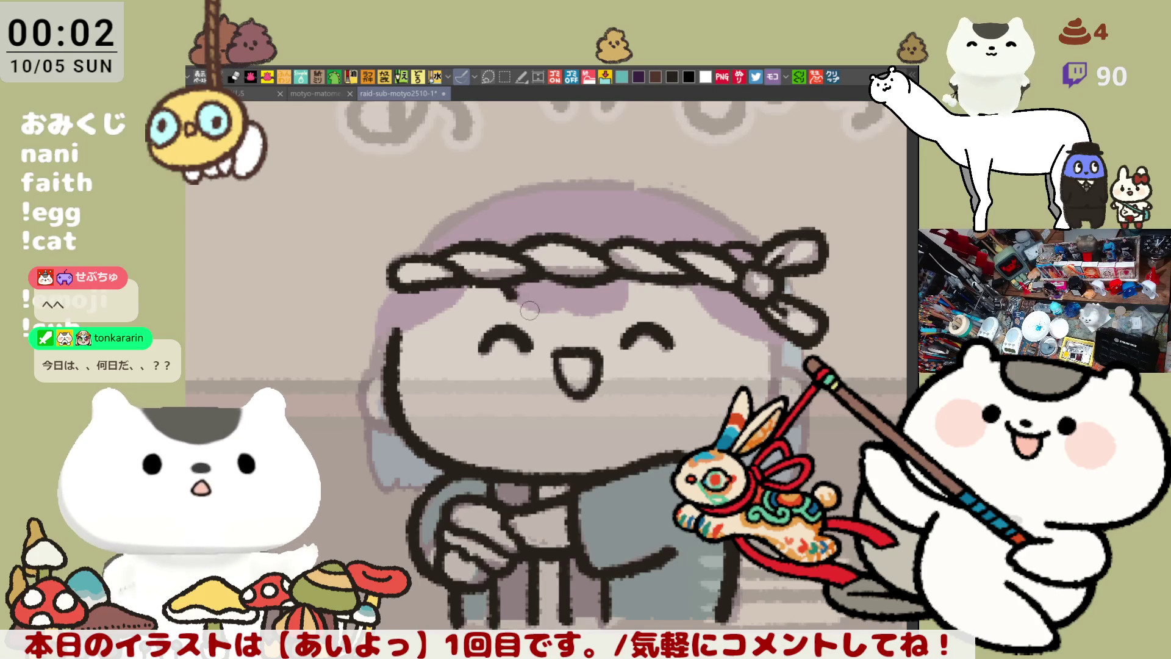
left_click_drag(497, 286, 542, 316)
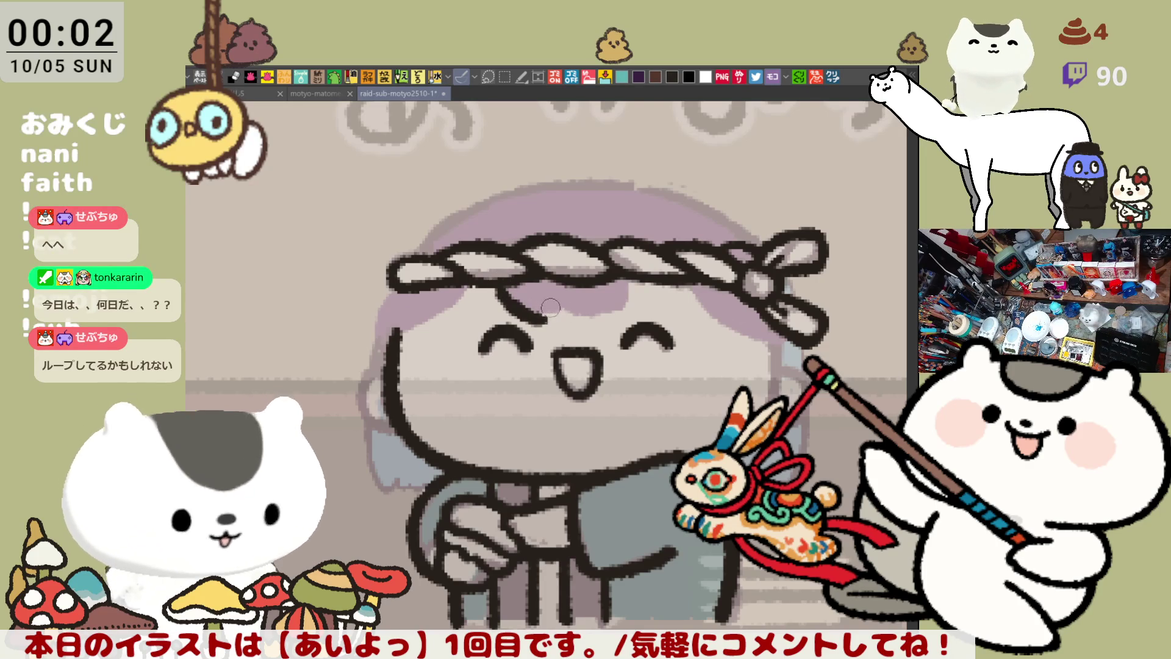
mouse_move(539, 311)
left_mouse_down()
mouse_move(603, 331)
mouse_move(622, 314)
left_mouse_up()
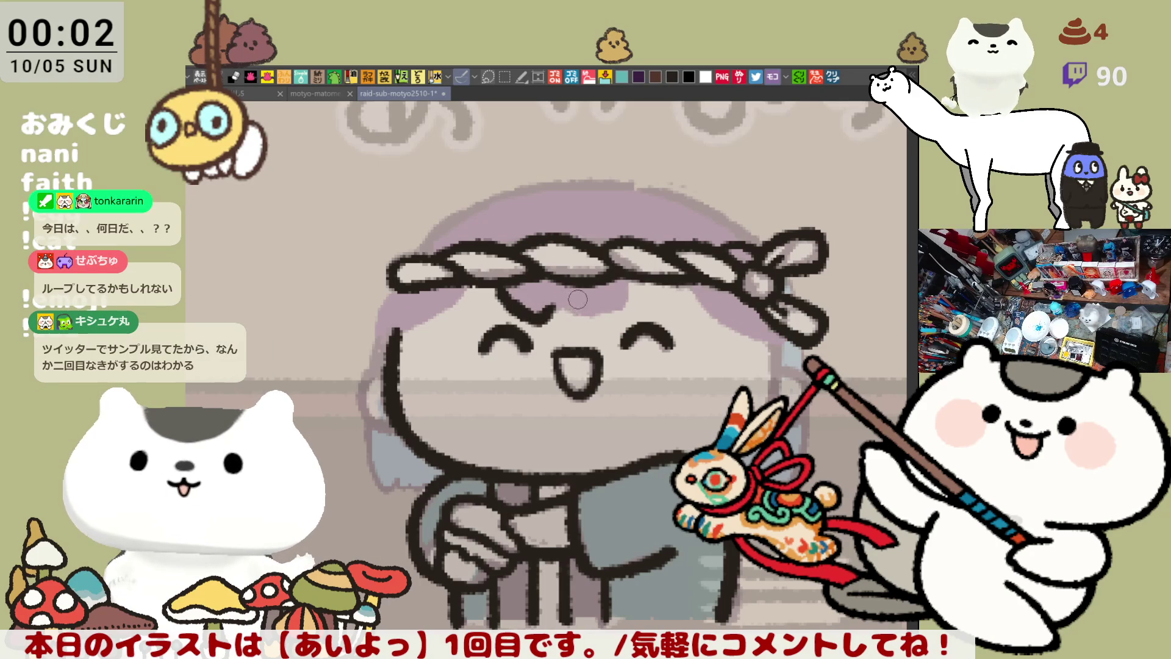
key("ctrl+z")
left_click_drag(488, 272, 529, 311)
key("ctrl+z")
mouse_move(491, 274)
left_mouse_down()
mouse_move(531, 312)
mouse_move(554, 303)
mouse_move(600, 320)
mouse_move(591, 323)
mouse_move(613, 312)
left_mouse_up()
key("ctrl+z")
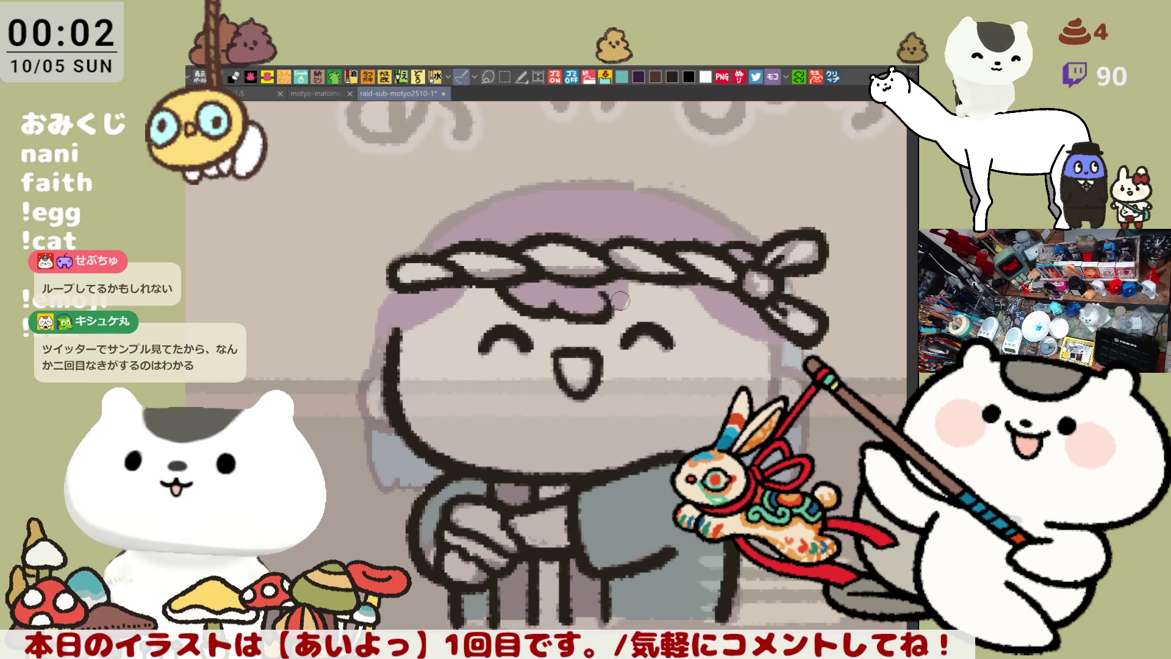
key("ctrl+z")
left_click_drag(536, 305, 613, 311)
key("ctrl+z")
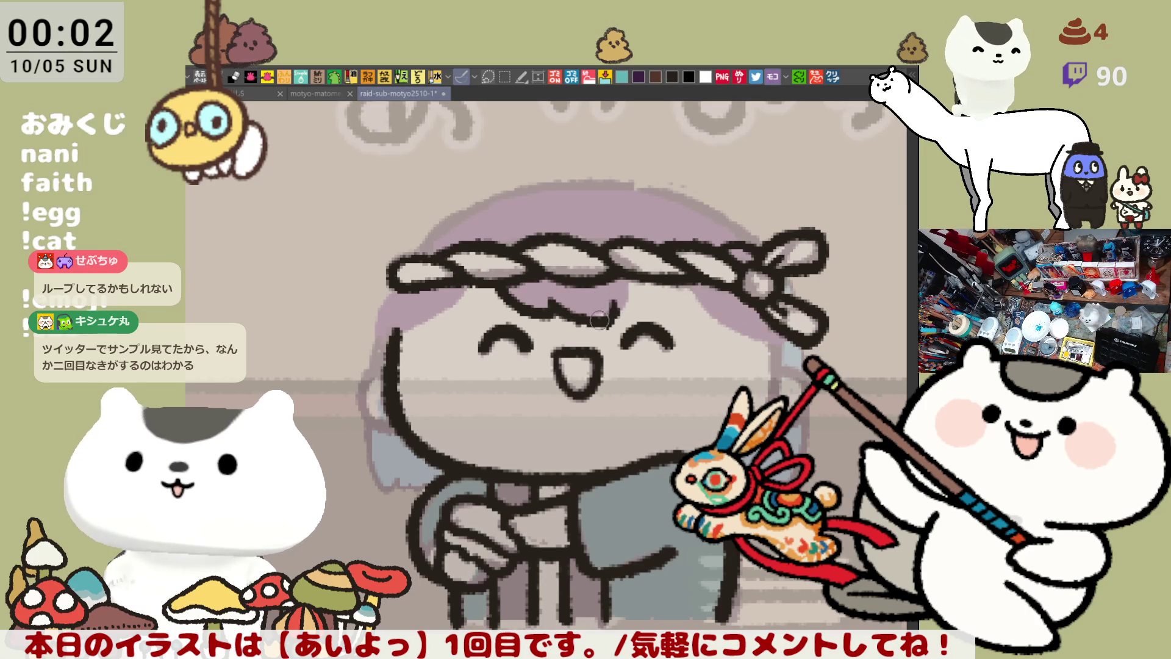
key("ctrl+z")
mouse_move(541, 298)
left_mouse_down()
mouse_move(596, 319)
mouse_move(619, 305)
left_mouse_up()
key("ctrl+z")
Keep retrying the full-length hair stroke along the hairline under the headband
key("ctrl+z")
left_click_drag(549, 301, 609, 305)
key("ctrl+z")
key("ctrl+z")
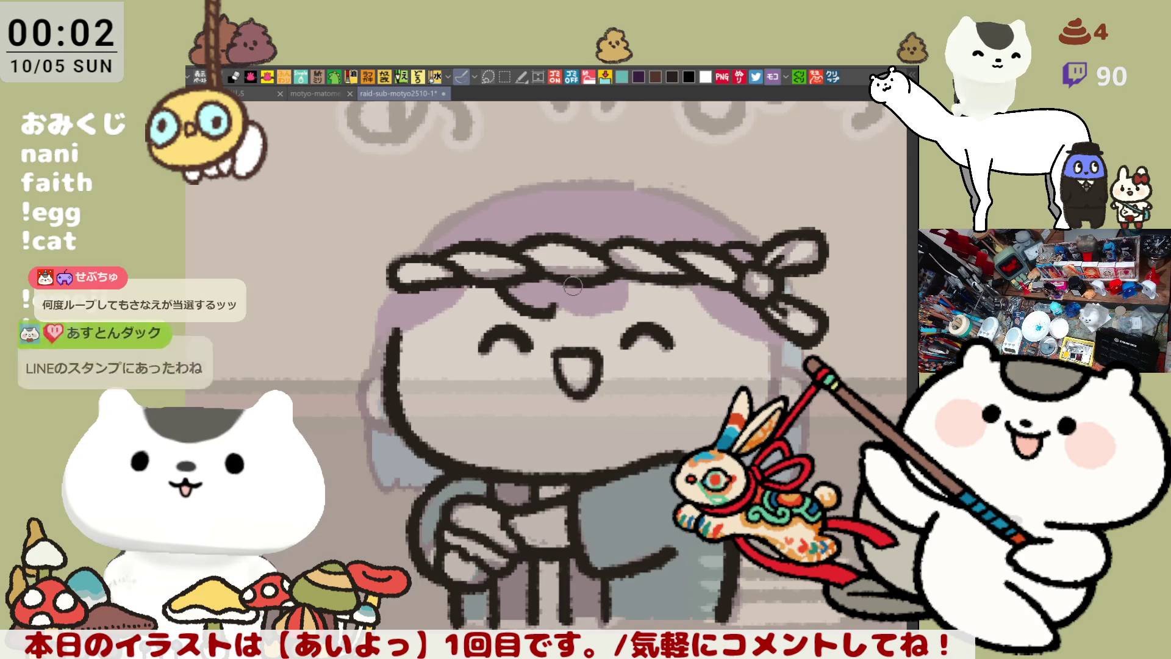
left_click_drag(545, 302, 609, 320)
key("ctrl+z")
mouse_move(546, 296)
left_mouse_down()
mouse_move(613, 322)
mouse_move(603, 314)
mouse_move(622, 308)
left_mouse_up()
key("ctrl+z")
key("ctrl+z")
key("ctrl+z")
left_click_drag(547, 299, 622, 307)
key("ctrl+z")
mouse_move(547, 299)
left_mouse_down()
mouse_move(683, 317)
mouse_move(676, 290)
mouse_move(741, 333)
left_mouse_up()
key("ctrl+z")
key("ctrl+z")
key("ctrl+z")
key("ctrl+z")
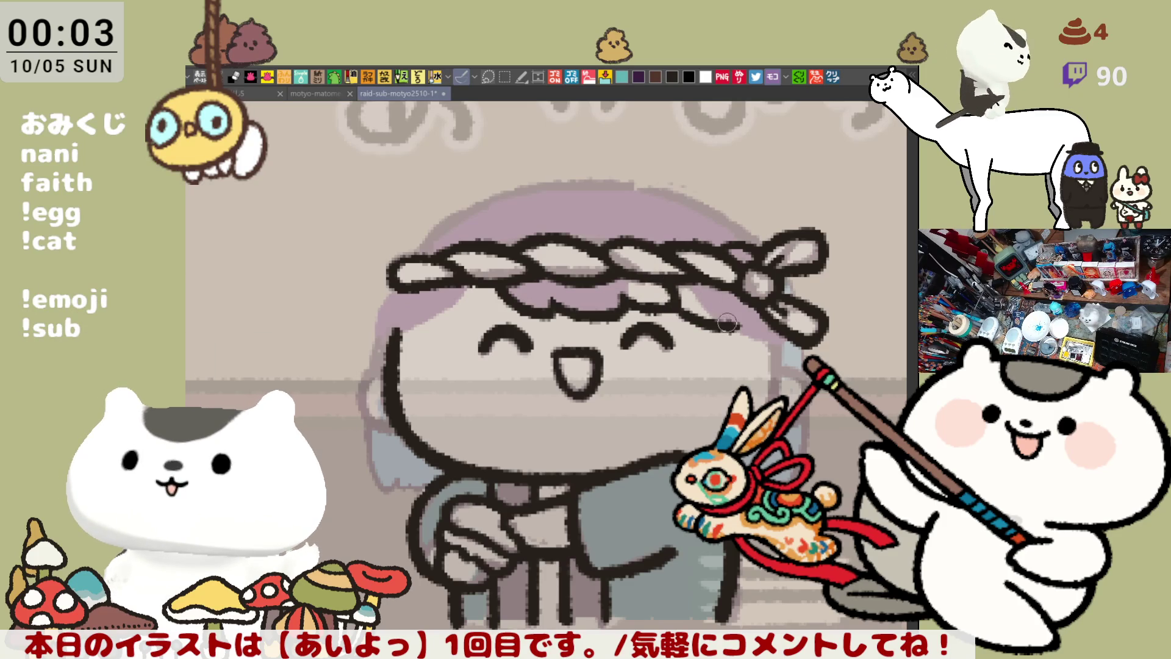
key("ctrl+z")
Draw the longer curved bangs stroke under the headband and mirror the view to check it
left_click_drag(666, 304, 760, 337)
key("ctrl+z")
left_click_drag(666, 304, 760, 341)
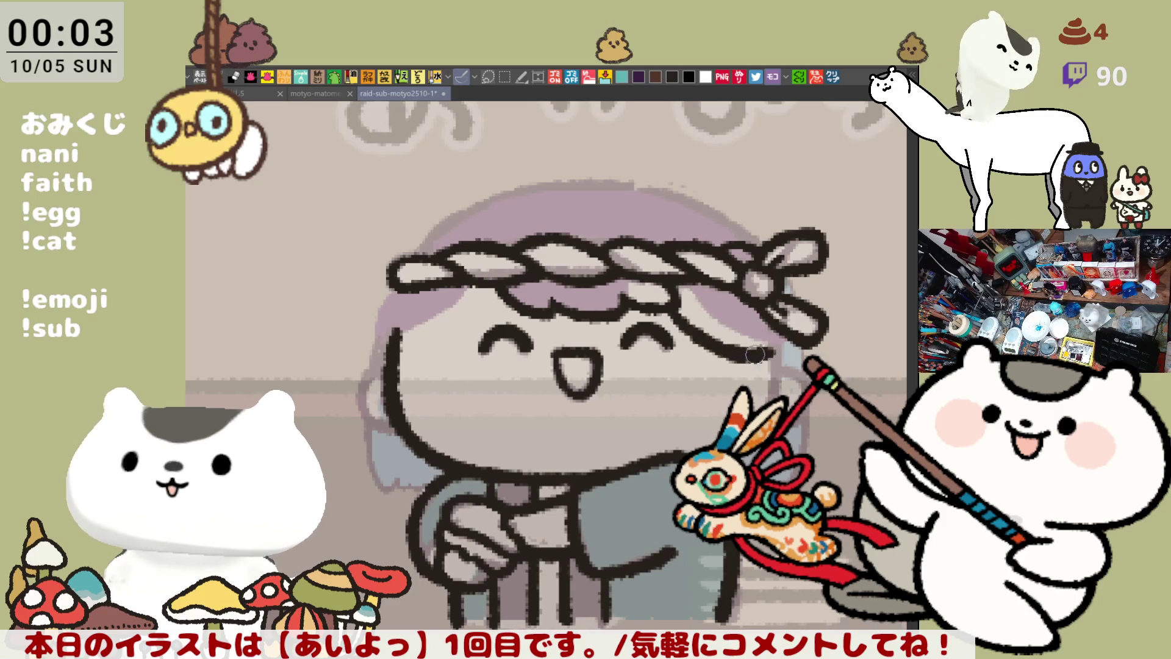
key("ctrl+z")
left_click_drag(671, 300, 764, 342)
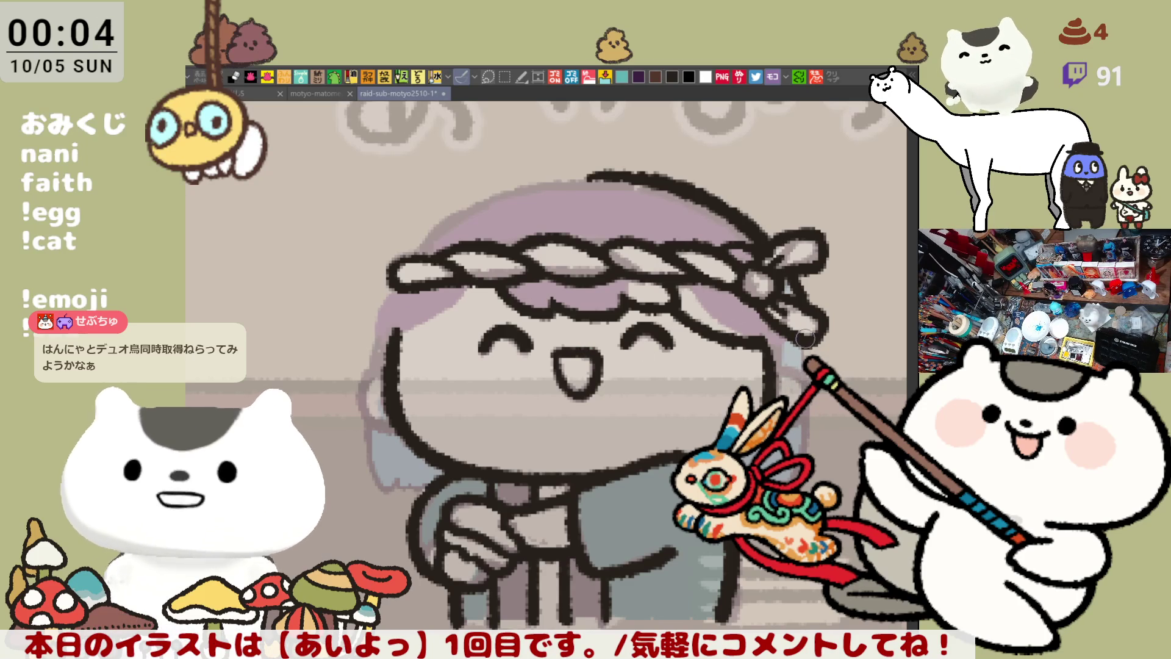
key("h")
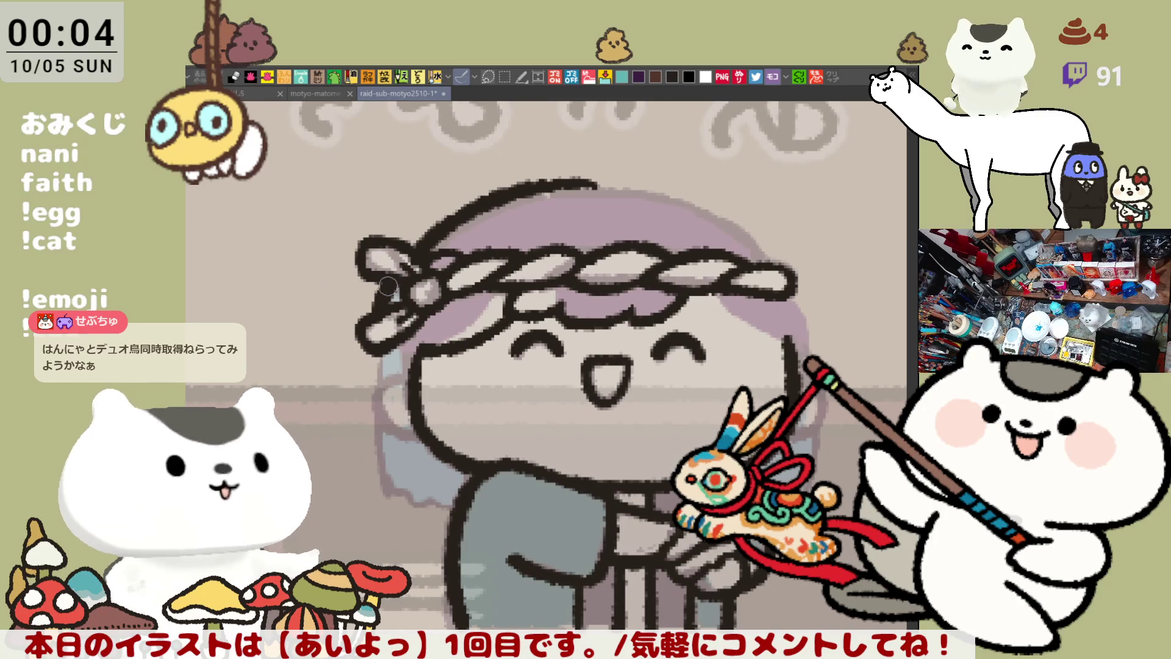
Ink the outline down the side of the face, redrawing it until it sits right
left_click_drag(379, 354, 390, 466)
key("ctrl+z")
left_click_drag(369, 342, 387, 458)
key("ctrl+z")
left_click_drag(369, 337, 390, 467)
key("ctrl+z")
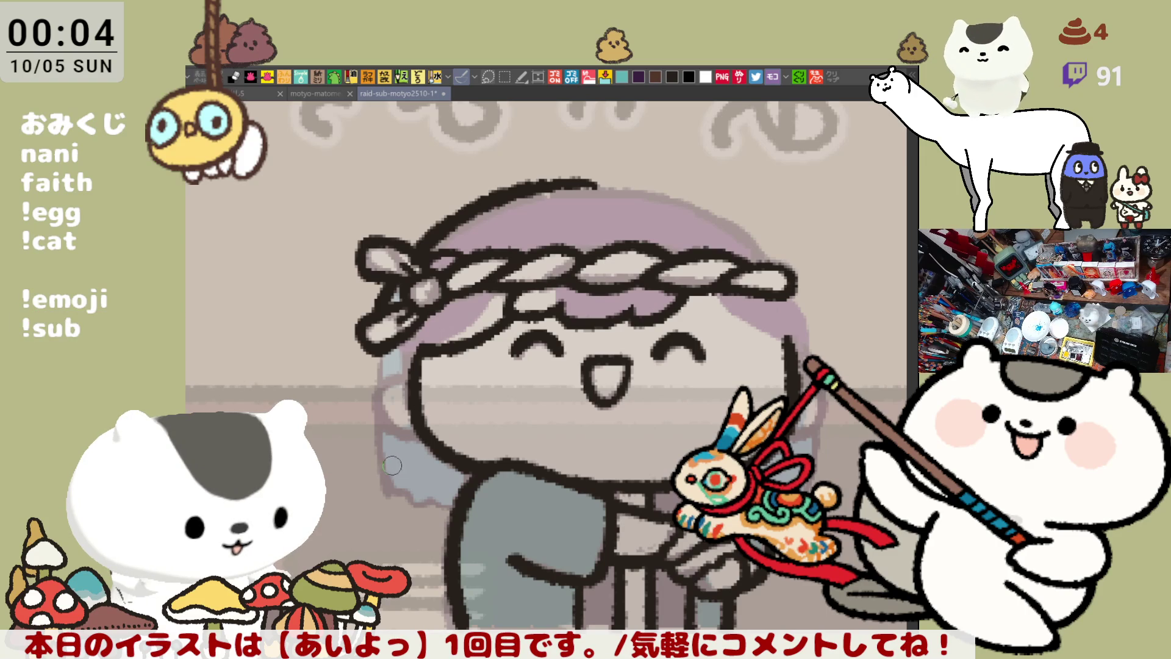
left_click_drag(369, 346, 376, 458)
key("ctrl+z")
left_click_drag(370, 338, 382, 452)
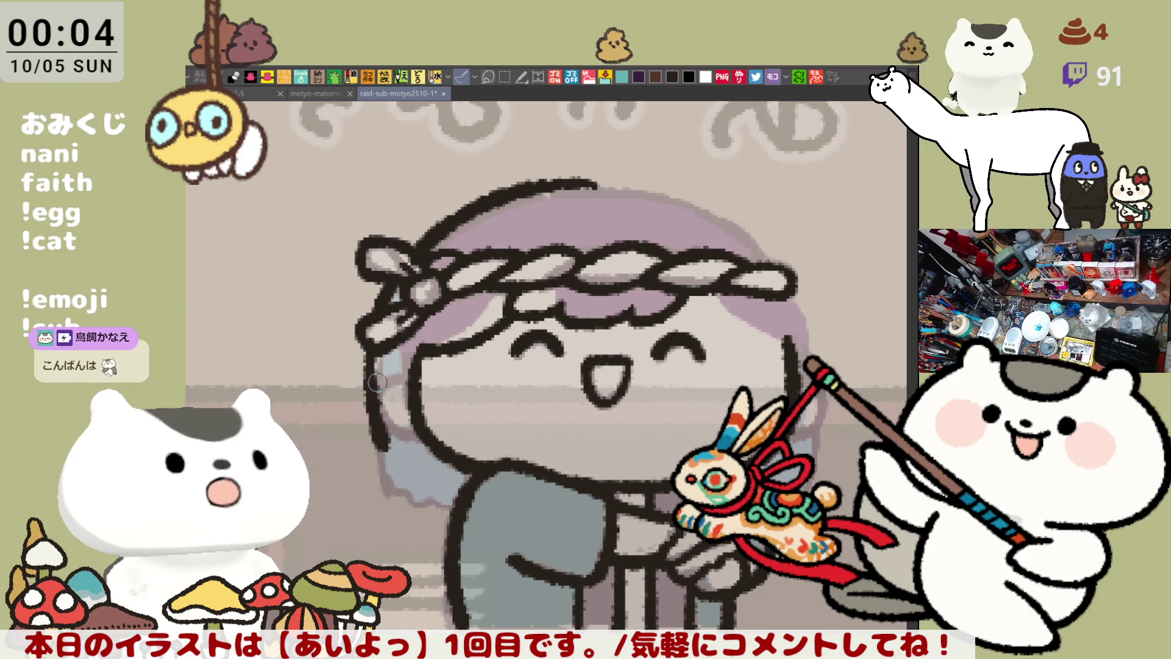
key("ctrl+z")
left_click_drag(360, 332, 384, 458)
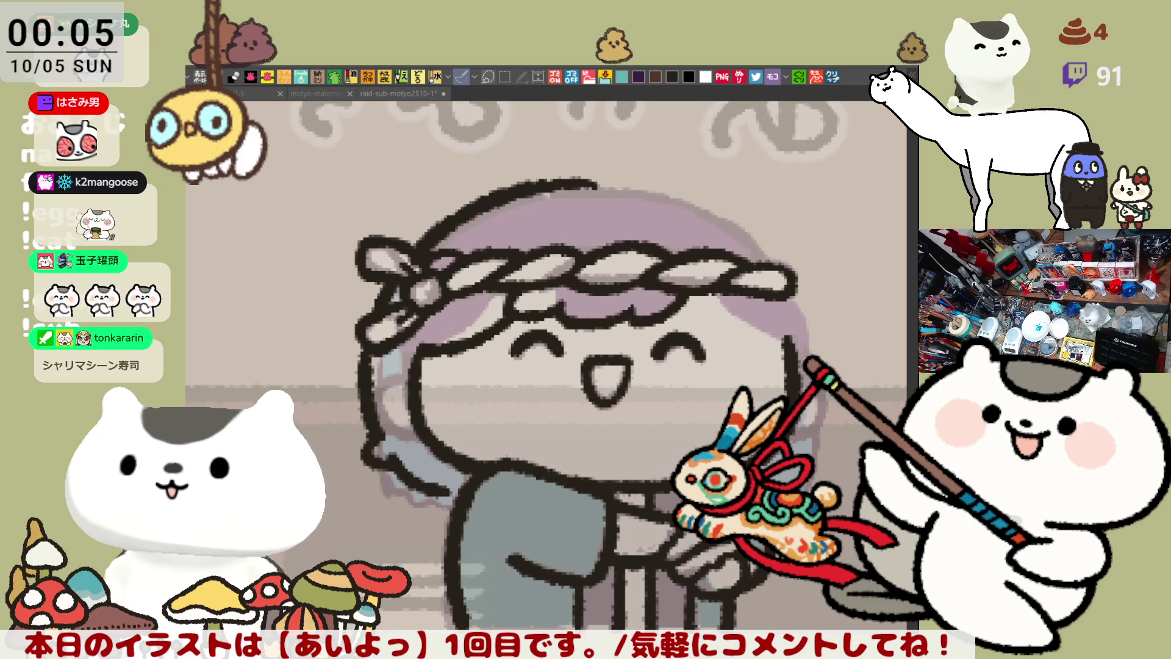
Darken the hair edge down toward the shoulder and start a stroke along the head's left side
key("h")
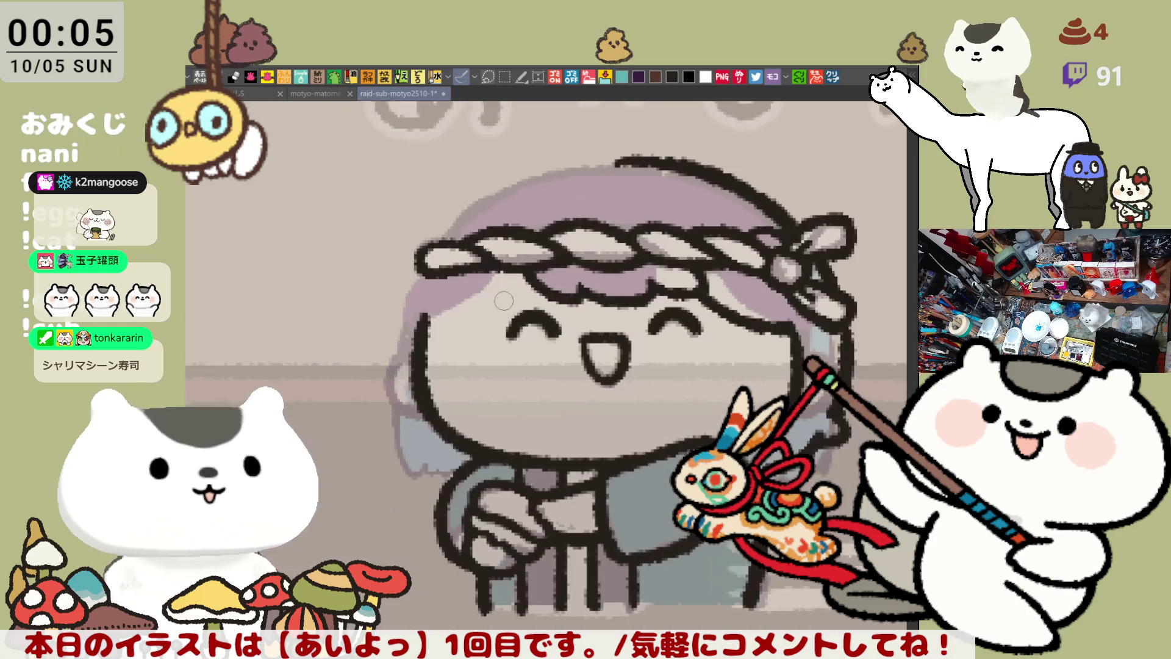
key("h")
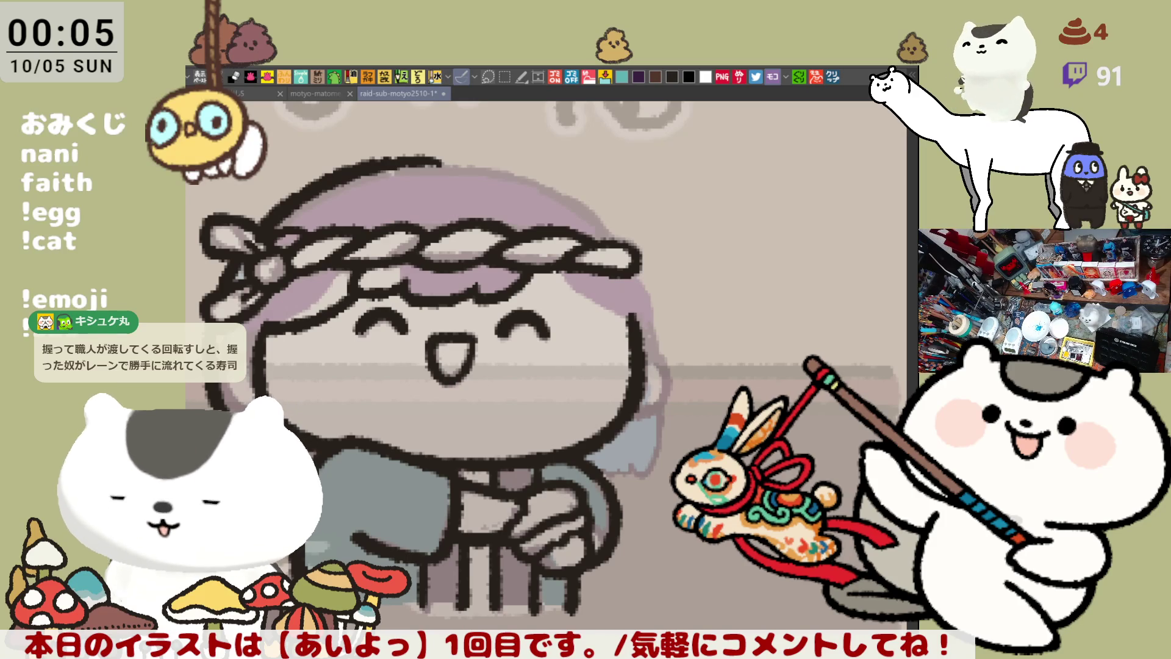
left_click_drag(225, 426, 421, 383)
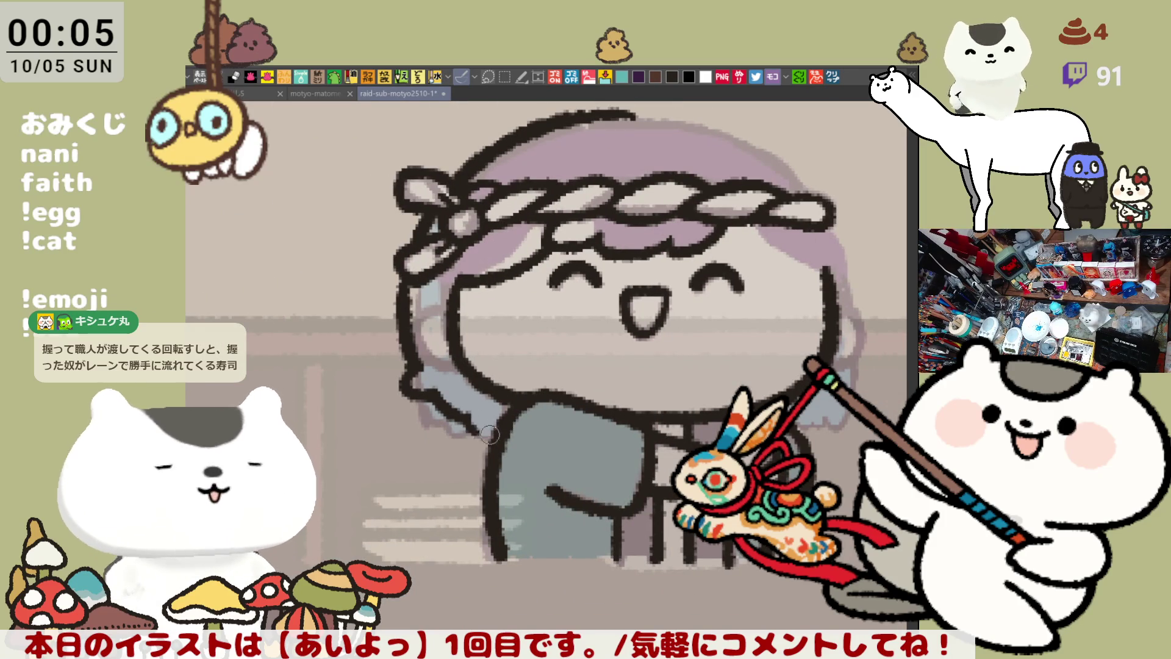
left_click_drag(474, 419, 498, 430)
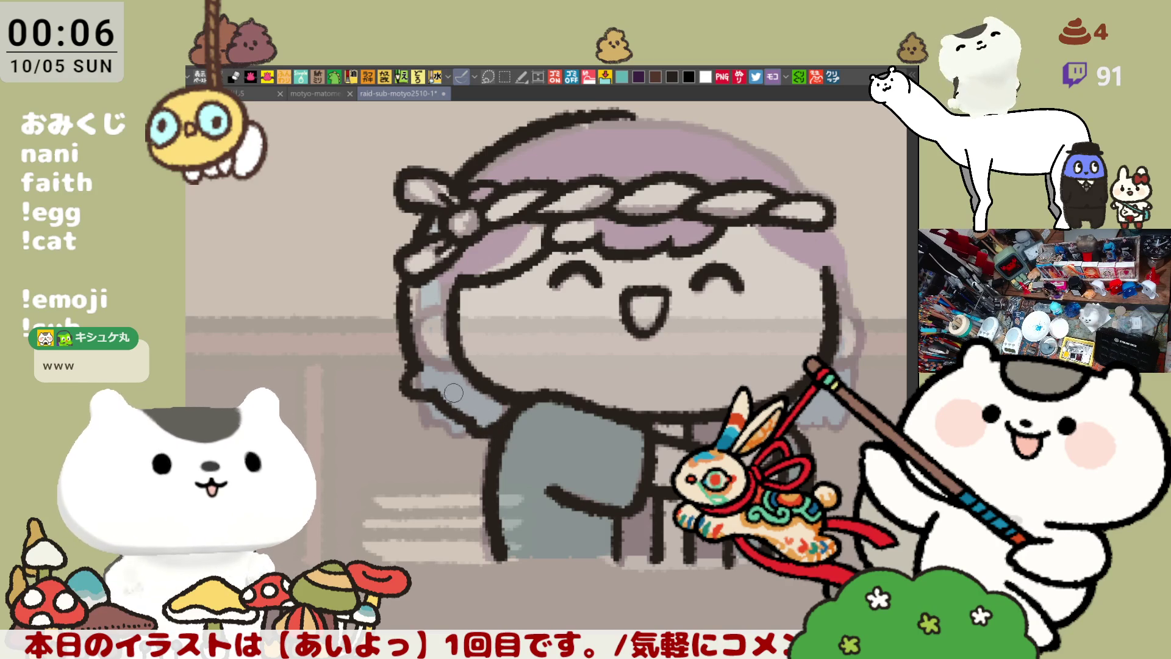
left_click_drag(435, 390, 474, 419)
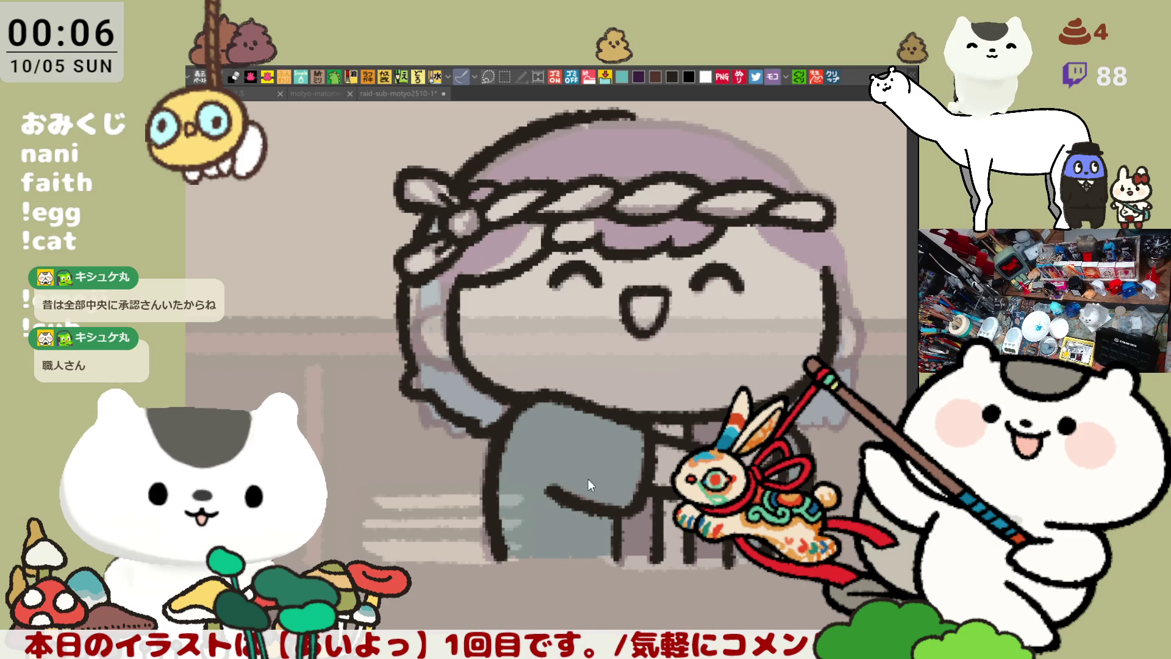
left_click_drag(577, 467, 526, 448)
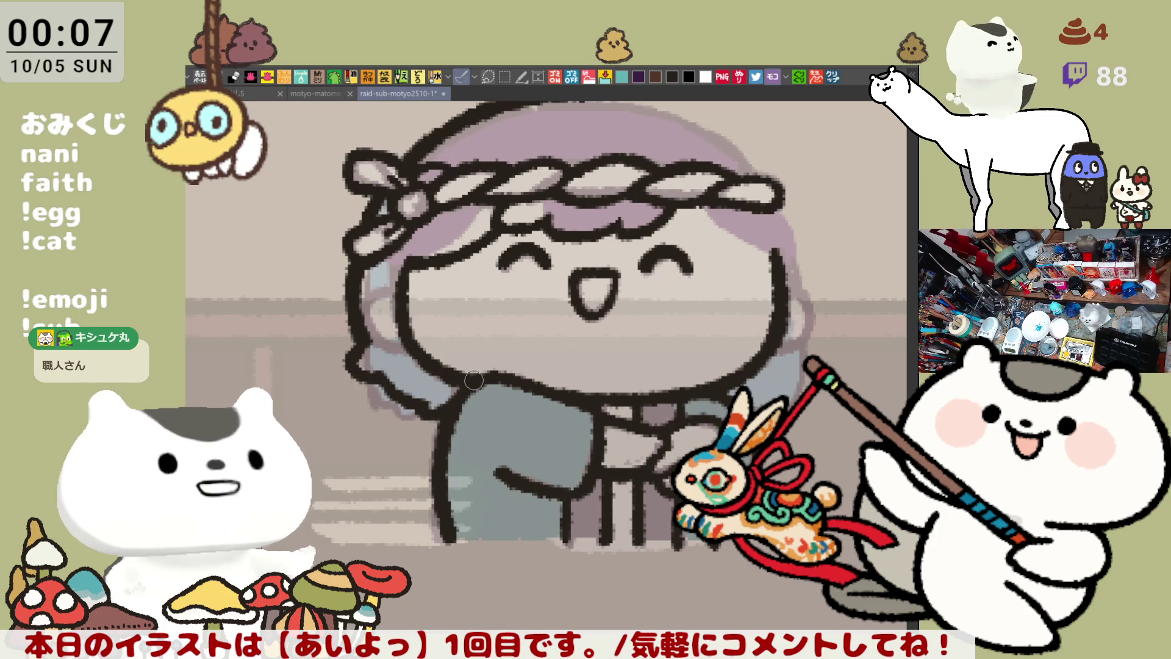
scroll(415, 397, "up", 2)
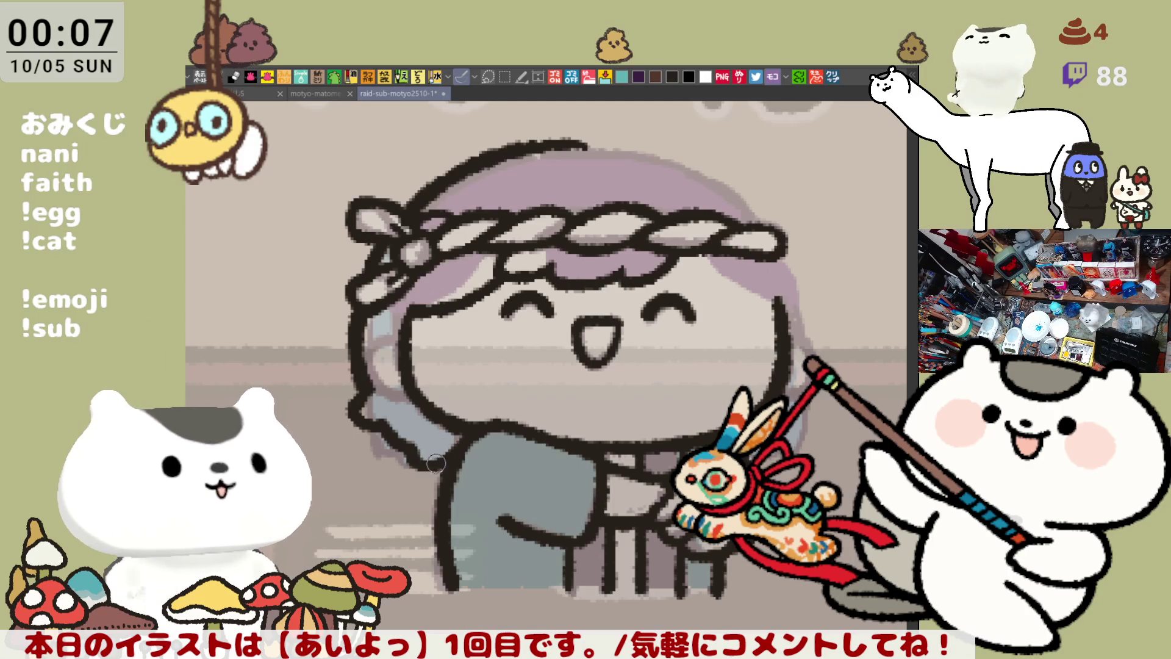
key("h")
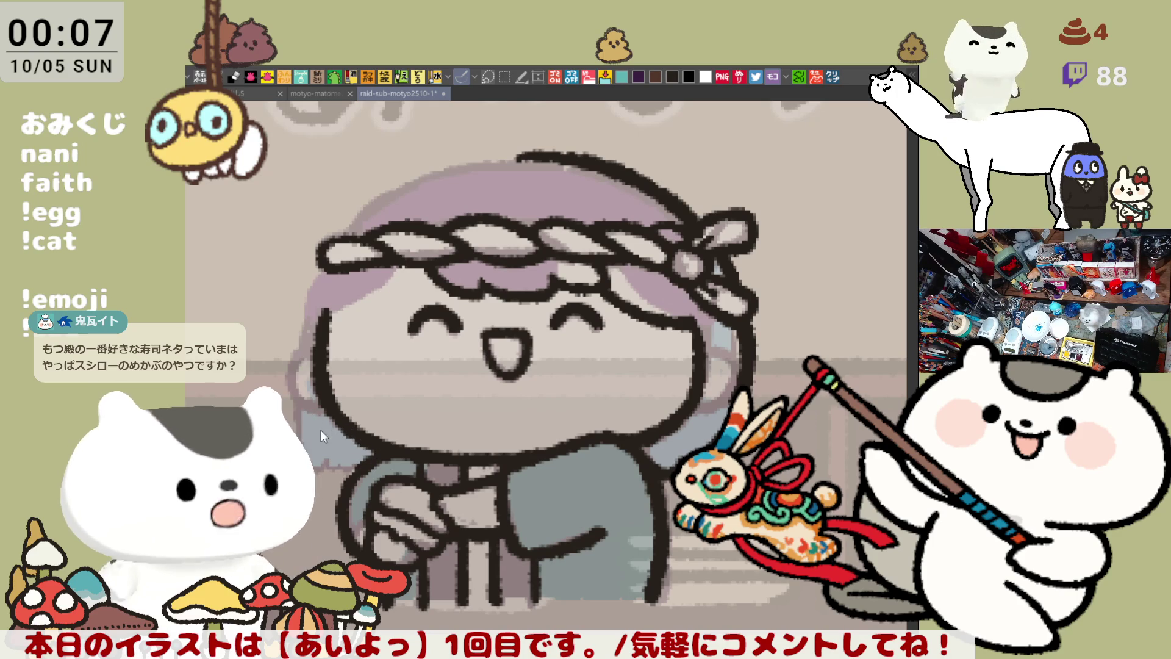
left_click_drag(308, 418, 328, 452)
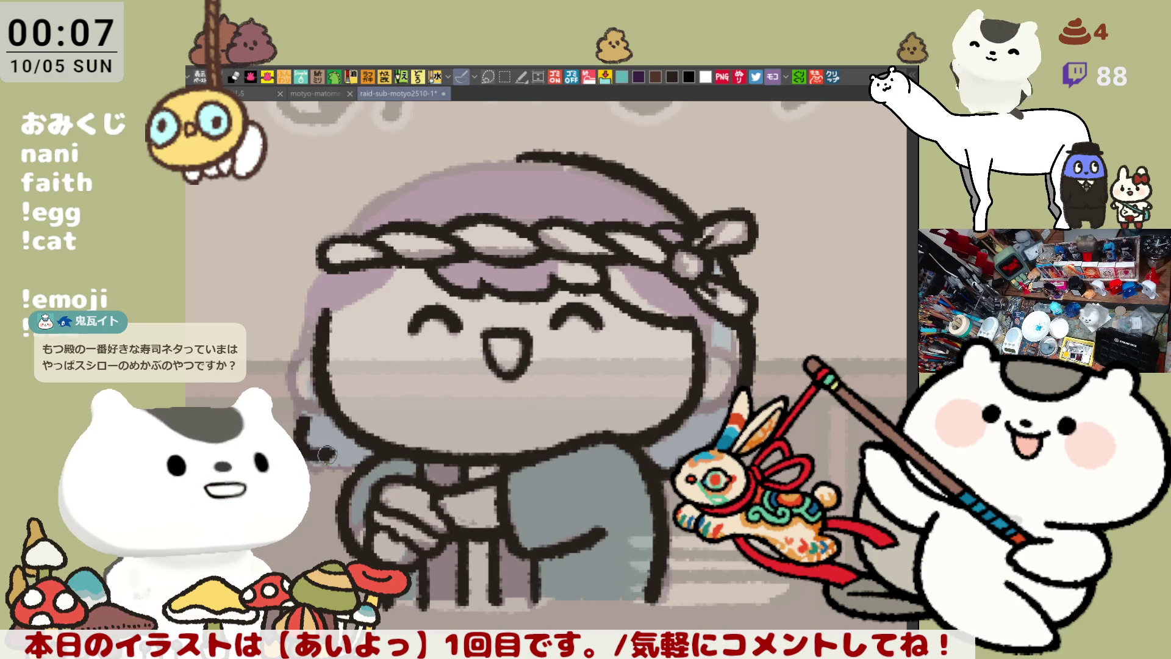
Redraw the head's left-side outline below the headband
key("ctrl+z")
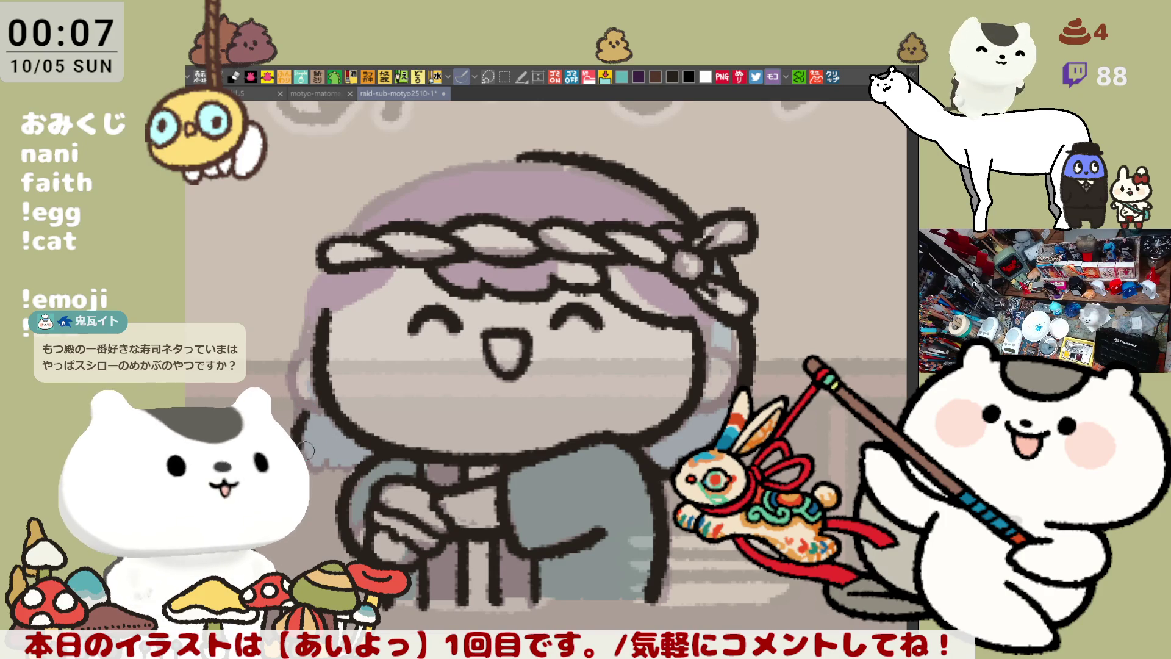
left_click_drag(305, 419, 328, 457)
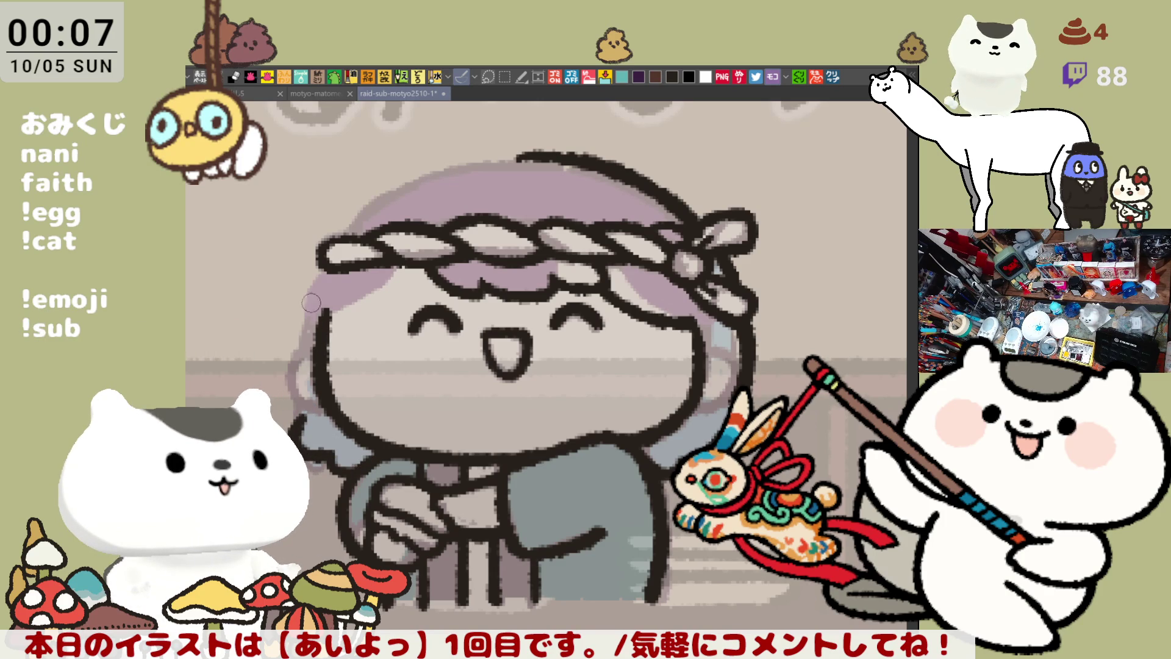
left_click_drag(317, 267, 297, 405)
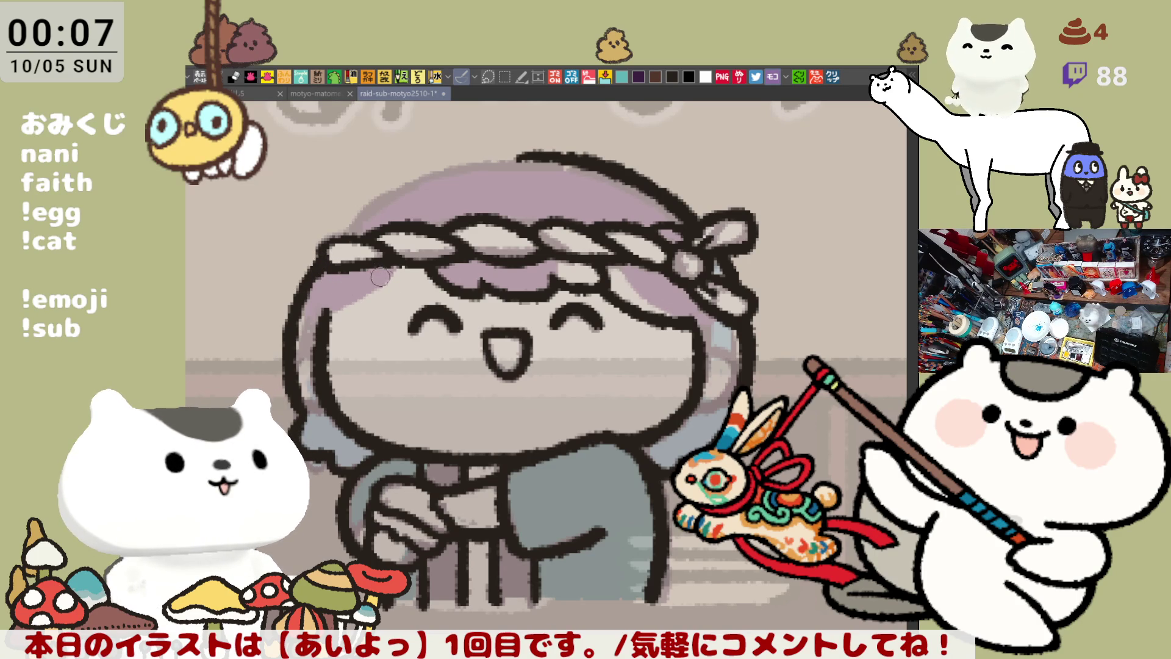
key("h")
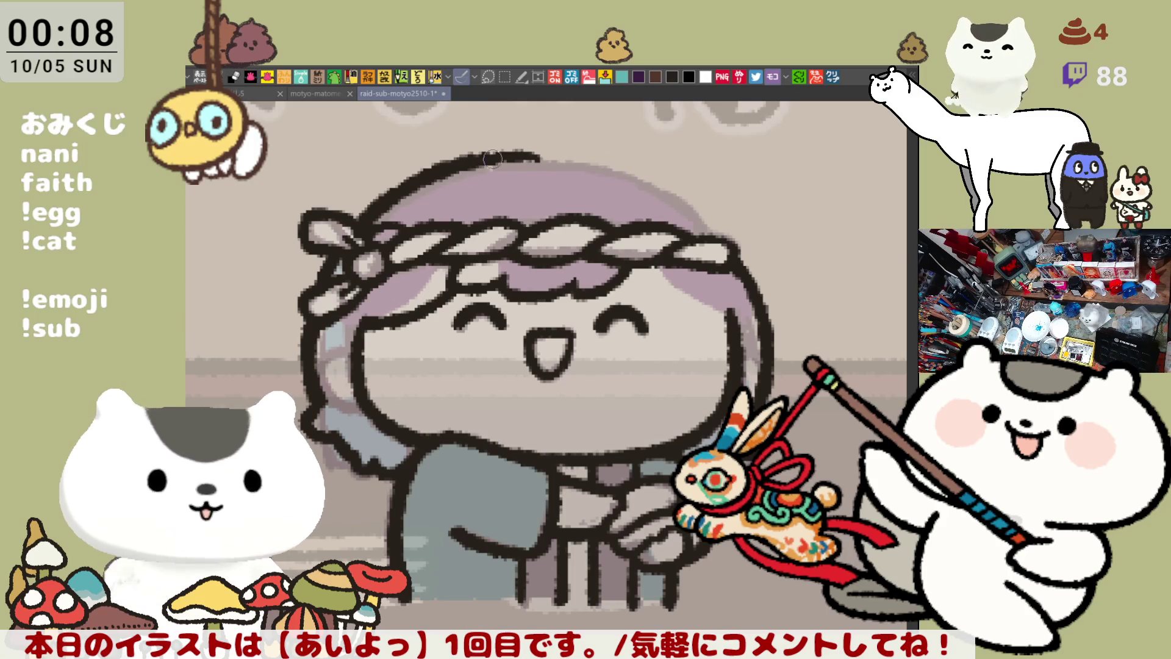
Outline the top of the head and its right side down to the headband
mouse_move(494, 155)
left_mouse_down()
mouse_move(607, 157)
mouse_move(661, 180)
left_mouse_up()
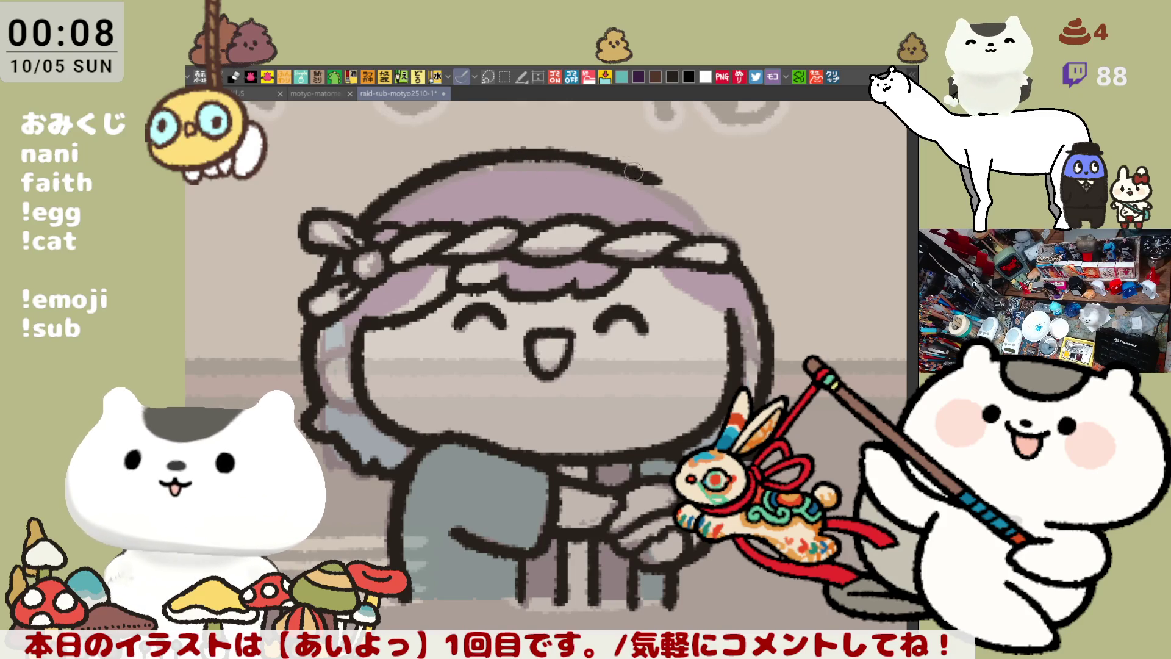
left_click_drag(659, 189, 726, 249)
key("ctrl+z")
left_click_drag(660, 183, 731, 255)
key("ctrl+z")
key("ctrl+z")
left_click_drag(637, 167, 727, 249)
key("ctrl+z")
left_click_drag(616, 157, 732, 249)
key("ctrl+z")
left_click_drag(625, 167, 729, 249)
key("ctrl+z")
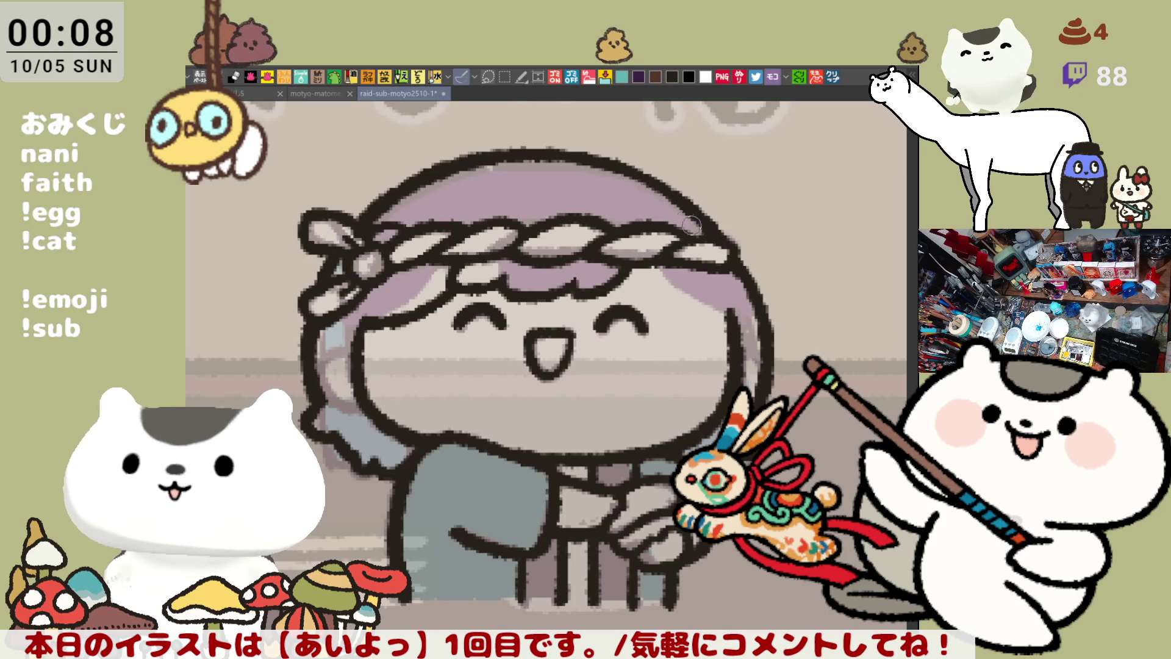
left_click_drag(604, 152, 672, 190)
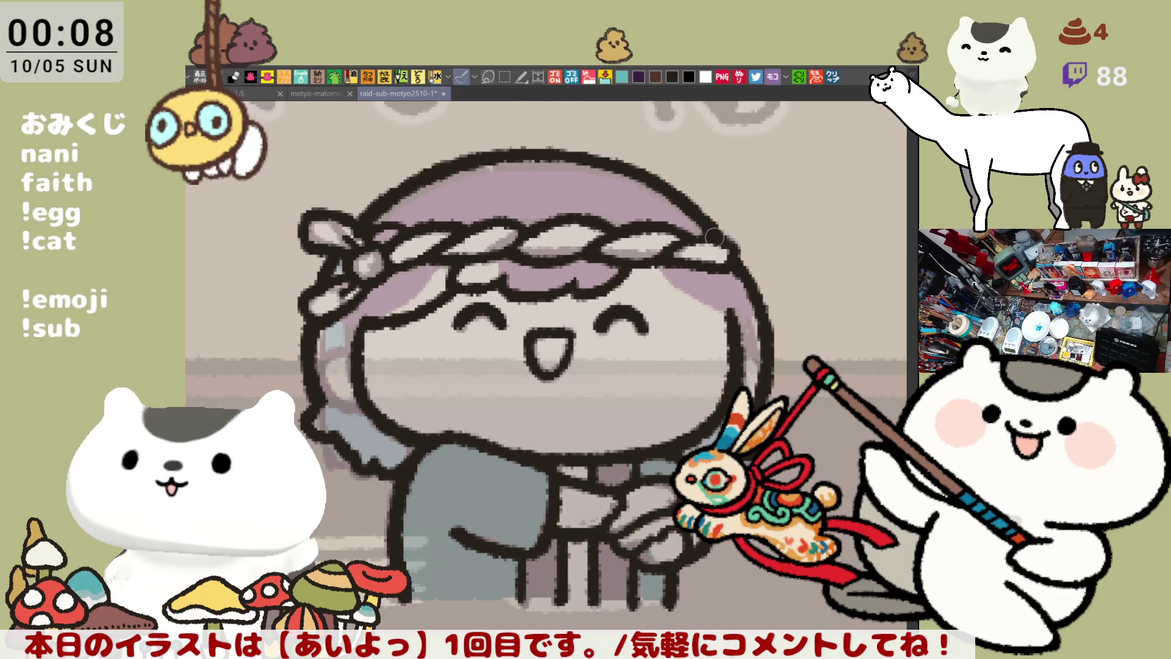
Darken the left hair outline and retouch the lower hair outline, checking in a mirrored, tilted view
key("h")
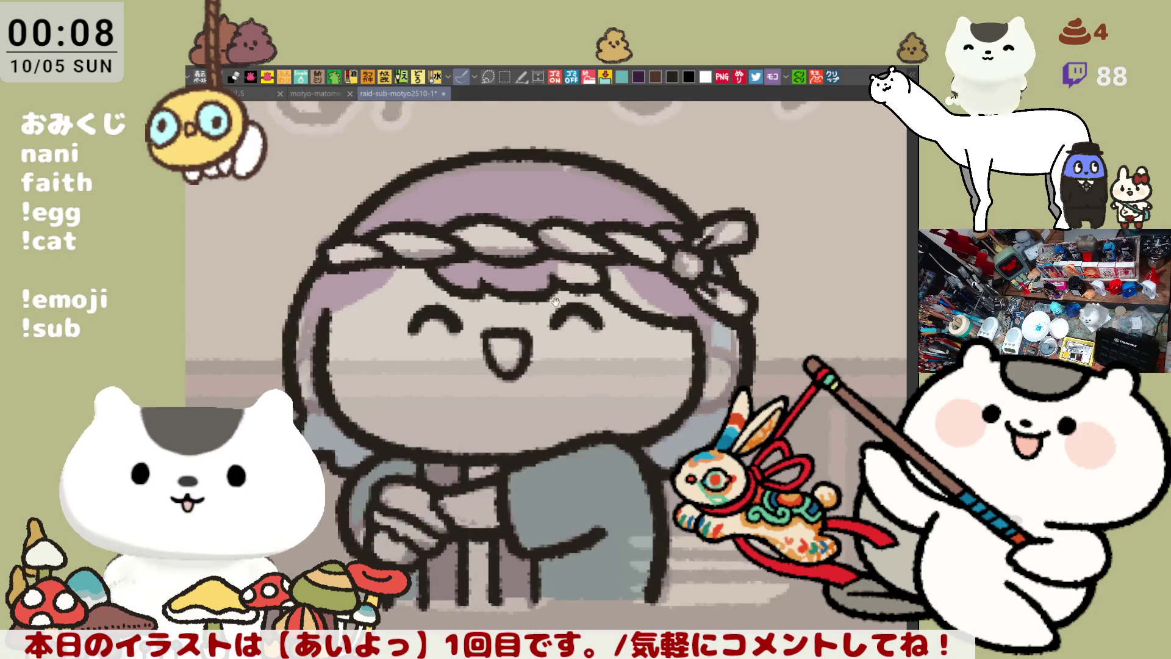
key("minus")
key("minus")
key("minus")
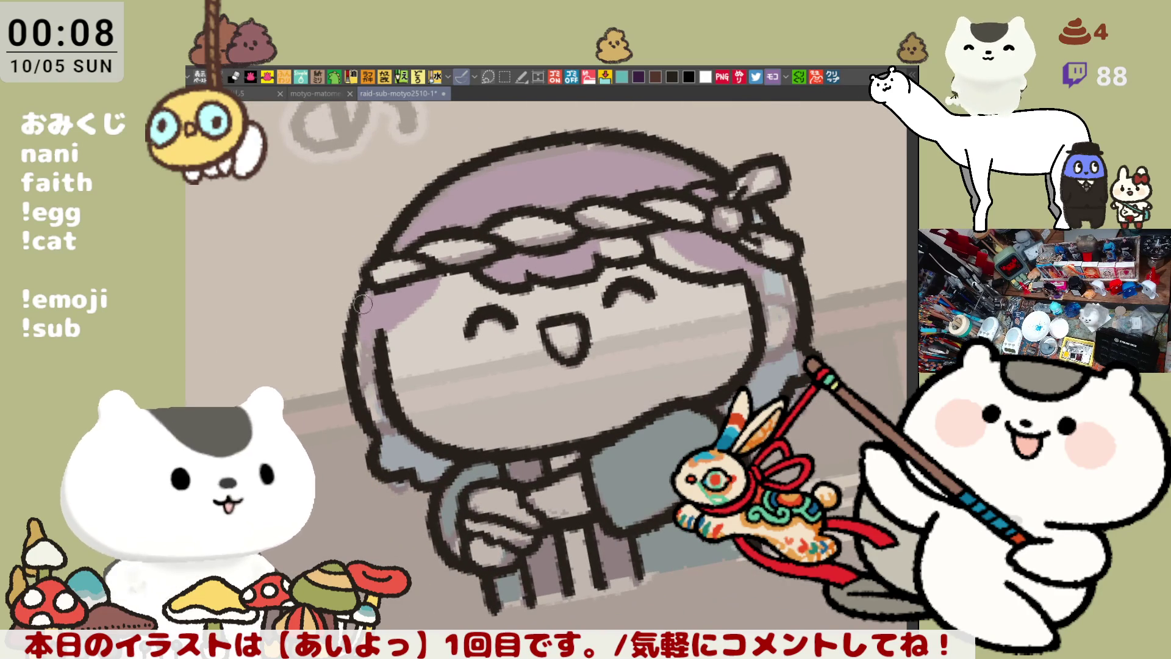
left_click_drag(372, 291, 355, 335)
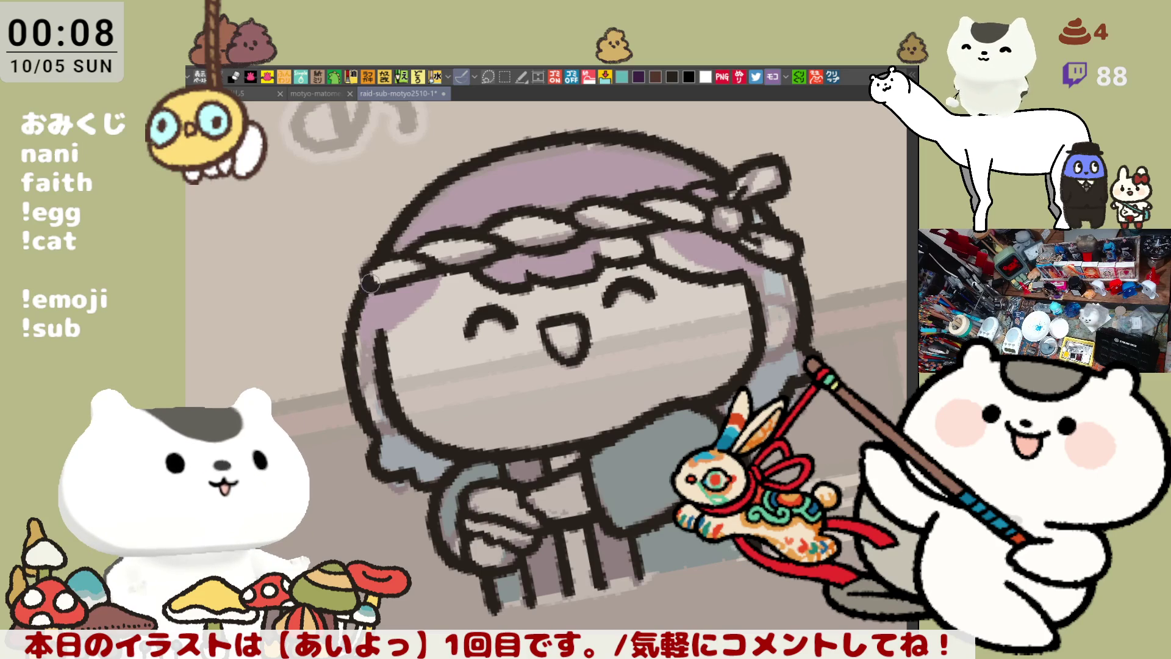
mouse_move(701, 223)
left_mouse_down()
mouse_move(746, 225)
mouse_move(735, 232)
left_mouse_up()
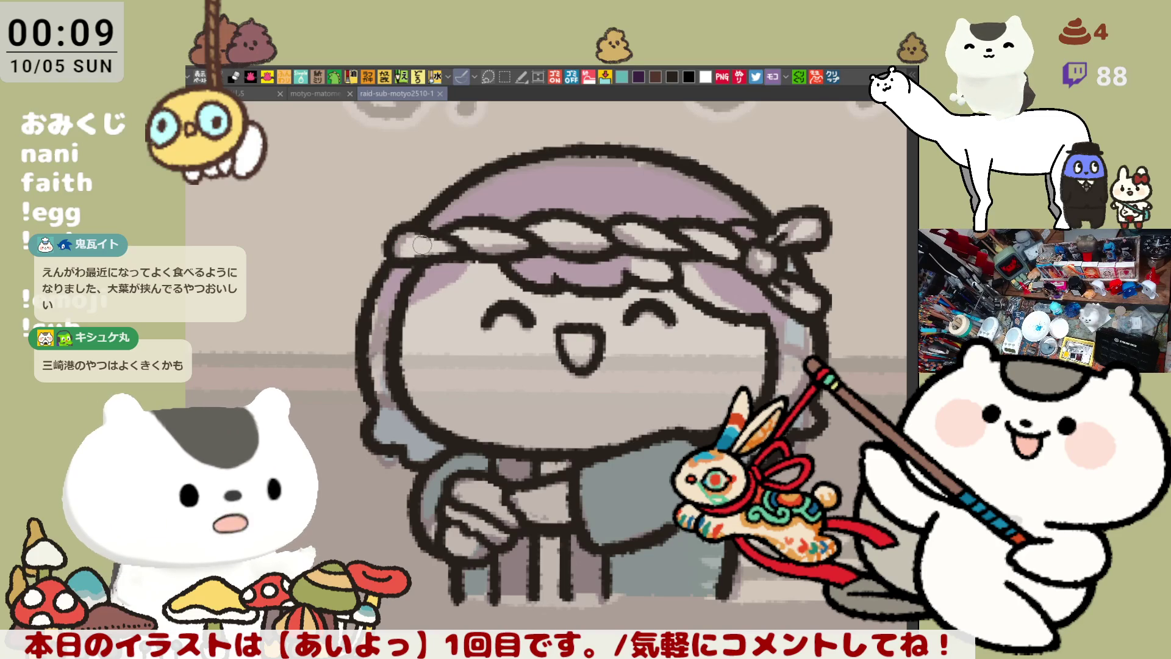
key("h")
left_click_drag(558, 175, 623, 217)
left_click_drag(589, 177, 647, 226)
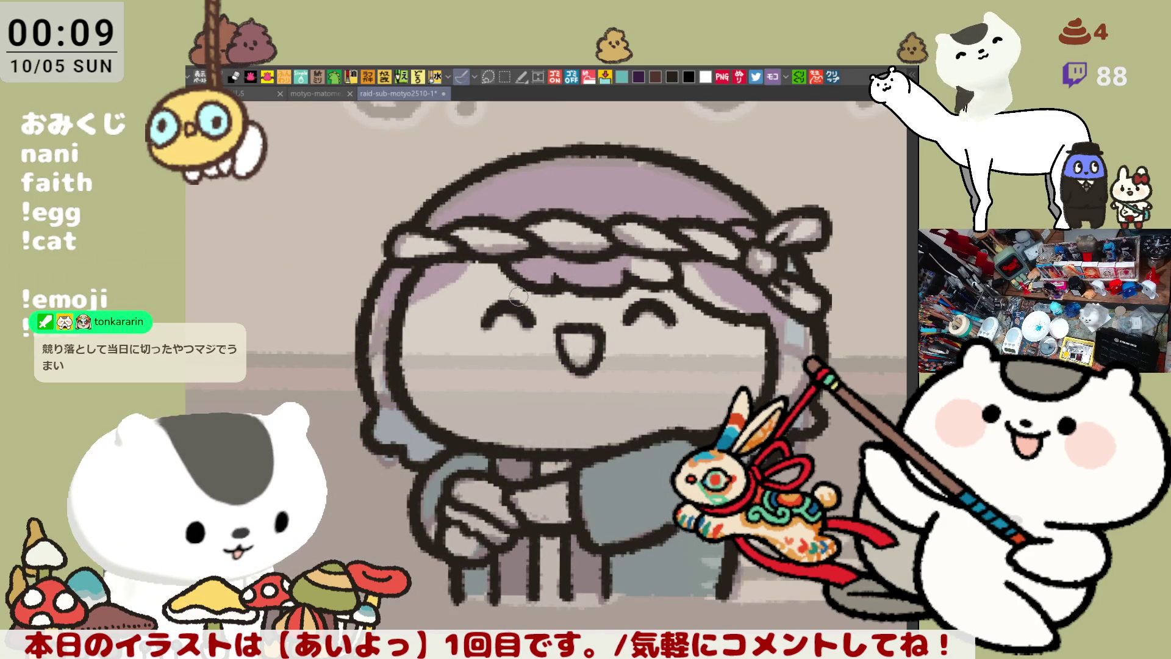
left_click_drag(573, 240, 473, 149)
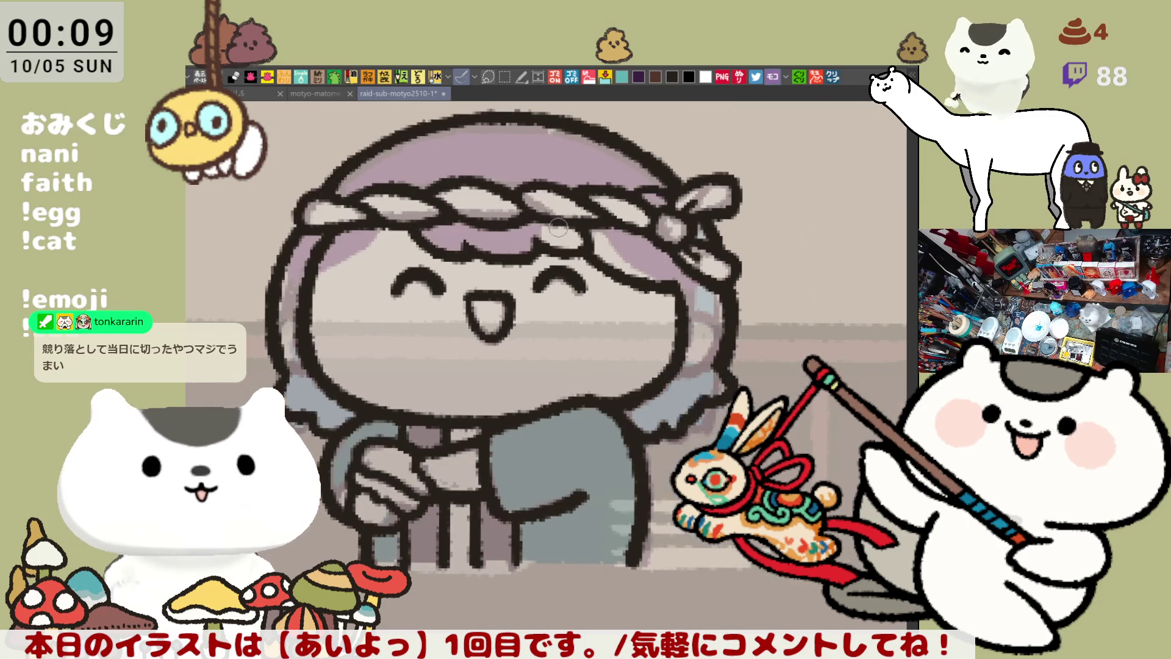
left_click_drag(595, 248, 637, 285)
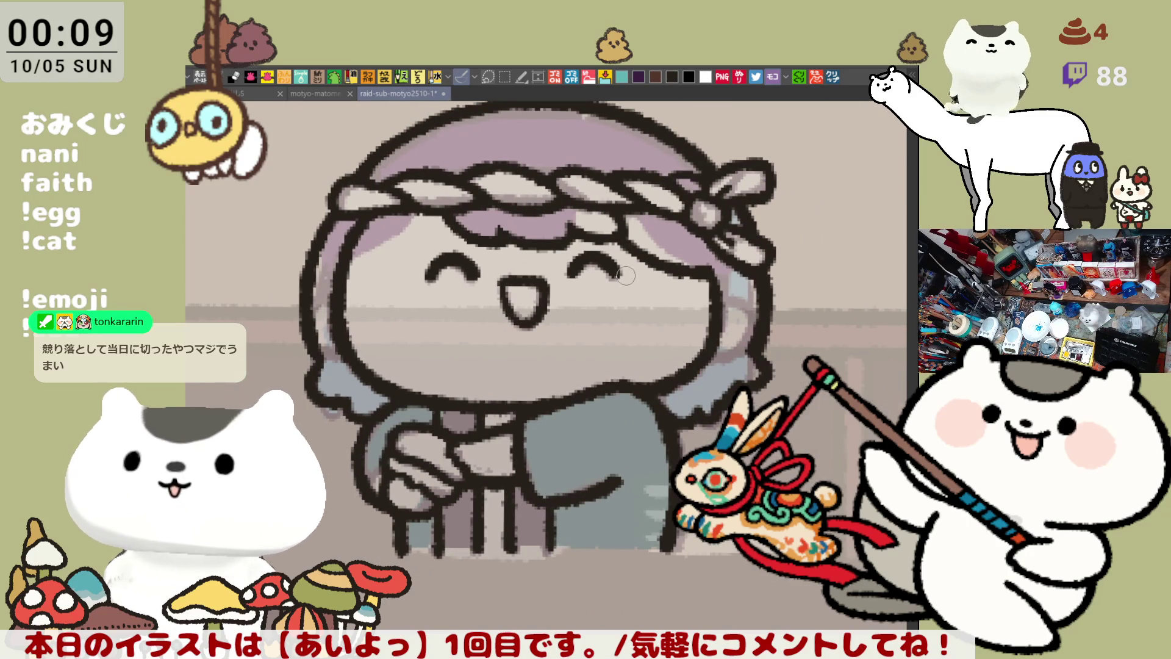
scroll(626, 276, "up", 5)
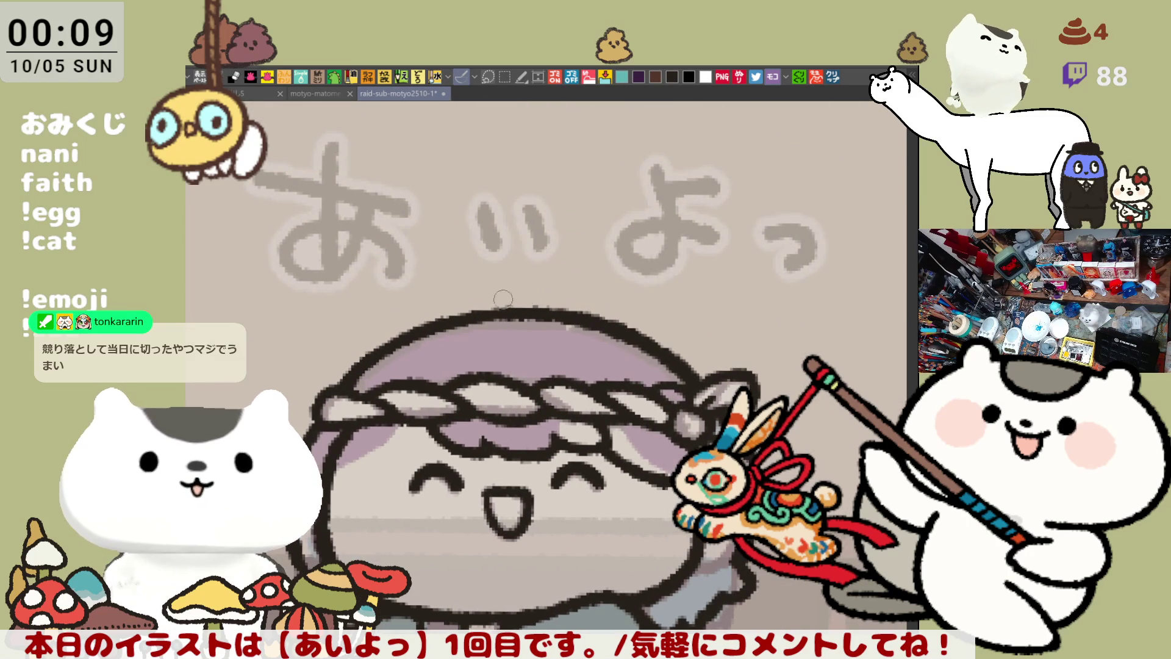
Draw the ahoge curl rising from the top of the head
mouse_move(514, 308)
left_mouse_down()
mouse_move(629, 219)
mouse_move(637, 244)
mouse_move(488, 220)
mouse_move(640, 246)
left_mouse_up()
key("ctrl+z")
key("ctrl+z")
mouse_move(523, 308)
left_mouse_down()
mouse_move(488, 277)
mouse_move(625, 241)
left_mouse_up()
key("ctrl+z")
mouse_move(525, 307)
left_mouse_down()
mouse_move(628, 250)
mouse_move(604, 223)
left_mouse_up()
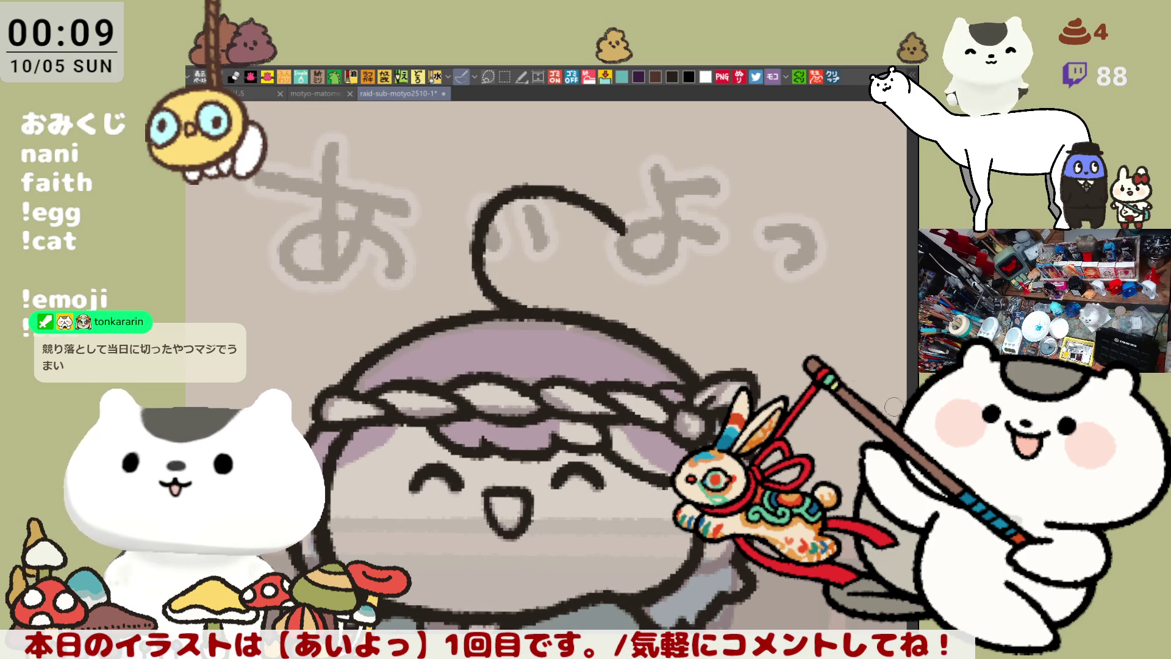
key("ctrl+z")
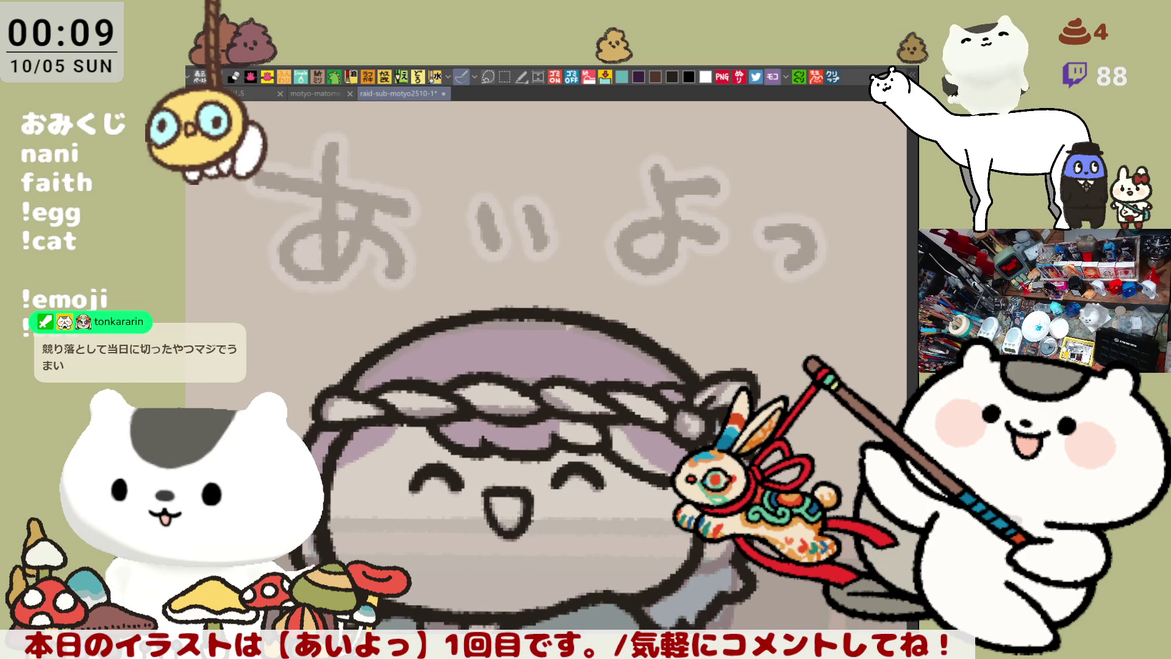
scroll(549, 366, "up", 3)
mouse_move(543, 396)
left_mouse_down()
mouse_move(502, 311)
mouse_move(636, 312)
left_mouse_up()
left_click_drag(611, 437, 568, 390)
Add the inner curl inside the ahoge loop
mouse_move(510, 343)
left_mouse_down()
mouse_move(494, 300)
mouse_move(572, 258)
mouse_move(504, 317)
mouse_move(506, 345)
left_mouse_up()
key("ctrl+z")
key("ctrl+z")
mouse_move(552, 256)
left_mouse_down()
mouse_move(529, 267)
mouse_move(518, 360)
left_mouse_up()
key("ctrl+z")
key("ctrl+z")
left_click_drag(549, 253, 494, 345)
key("ctrl+z")
left_click_drag(543, 250, 497, 345)
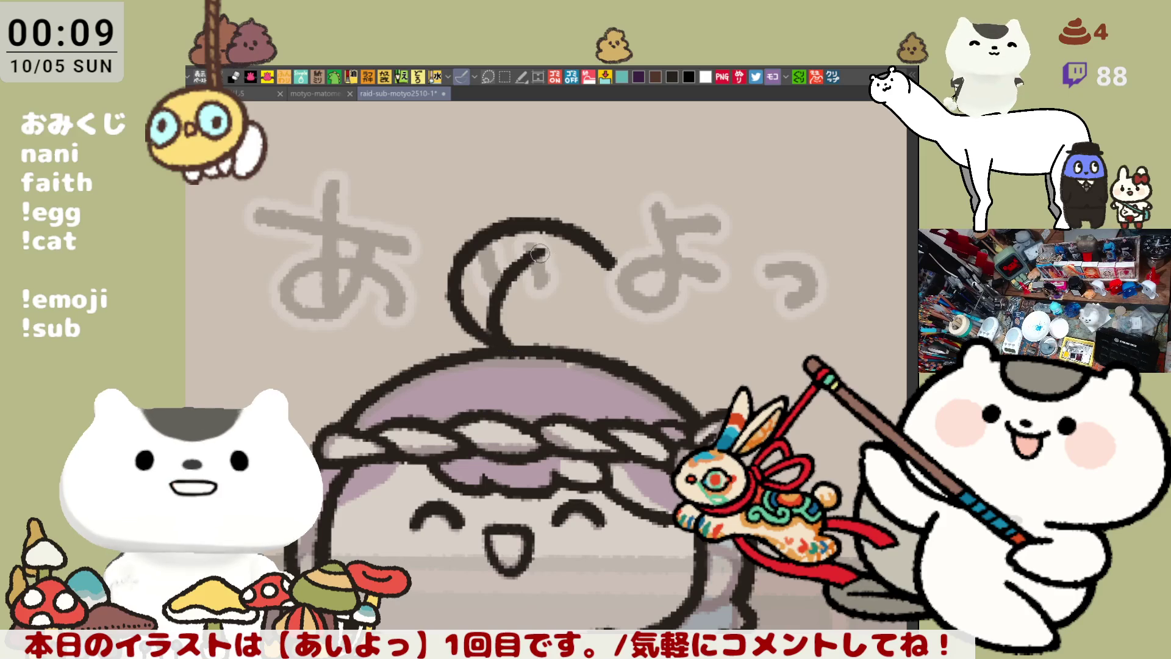
Draw the arc inside the loop and give the outer ahoge arc a hooked tip
left_click_drag(517, 266, 610, 278)
key("ctrl+z")
mouse_move(507, 271)
left_mouse_down()
mouse_move(608, 281)
mouse_move(610, 261)
mouse_move(587, 268)
left_mouse_up()
key("ctrl+z")
key("ctrl+z")
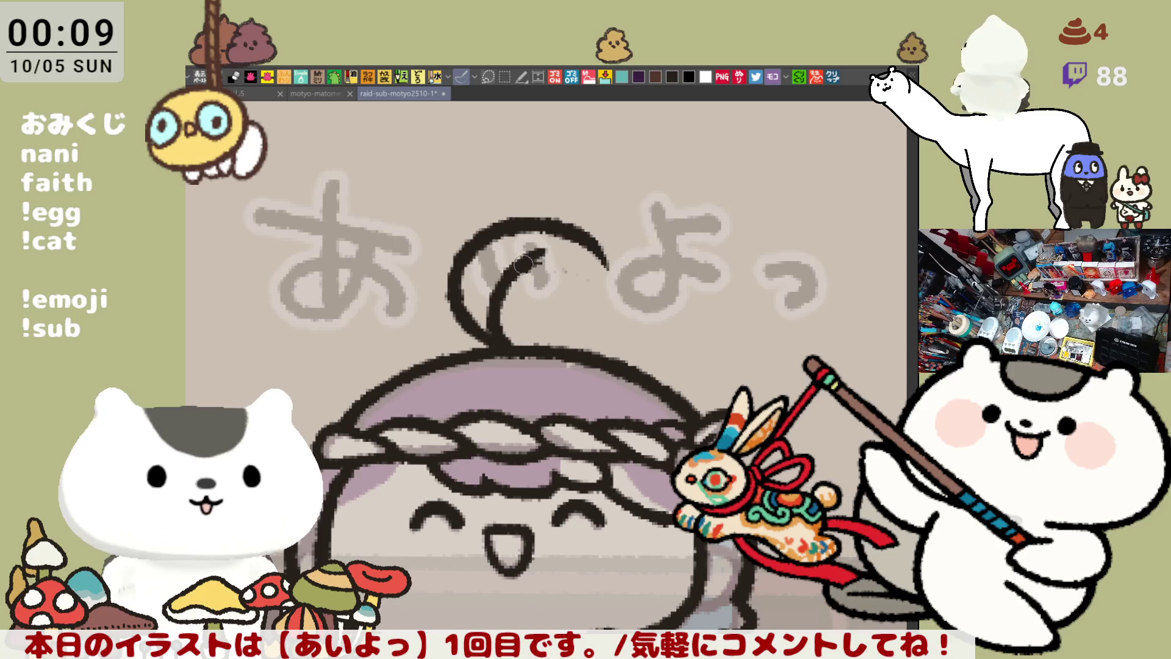
left_click_drag(523, 266, 575, 270)
key("ctrl+z")
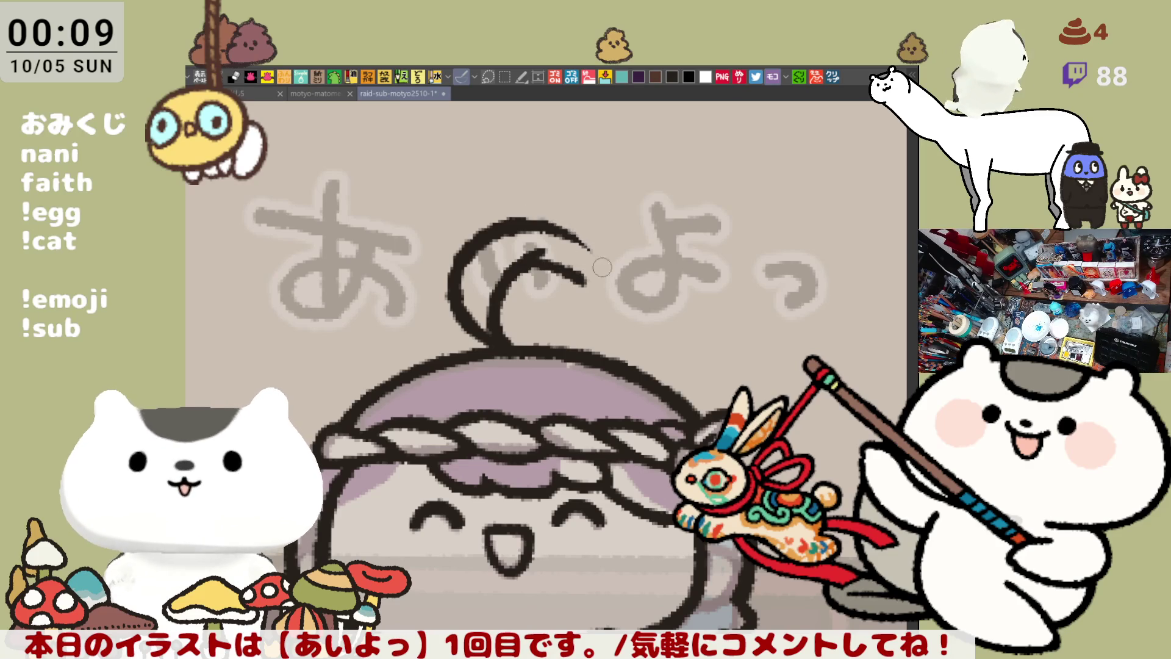
left_click_drag(520, 227, 580, 280)
key("ctrl+z")
left_click_drag(516, 221, 578, 274)
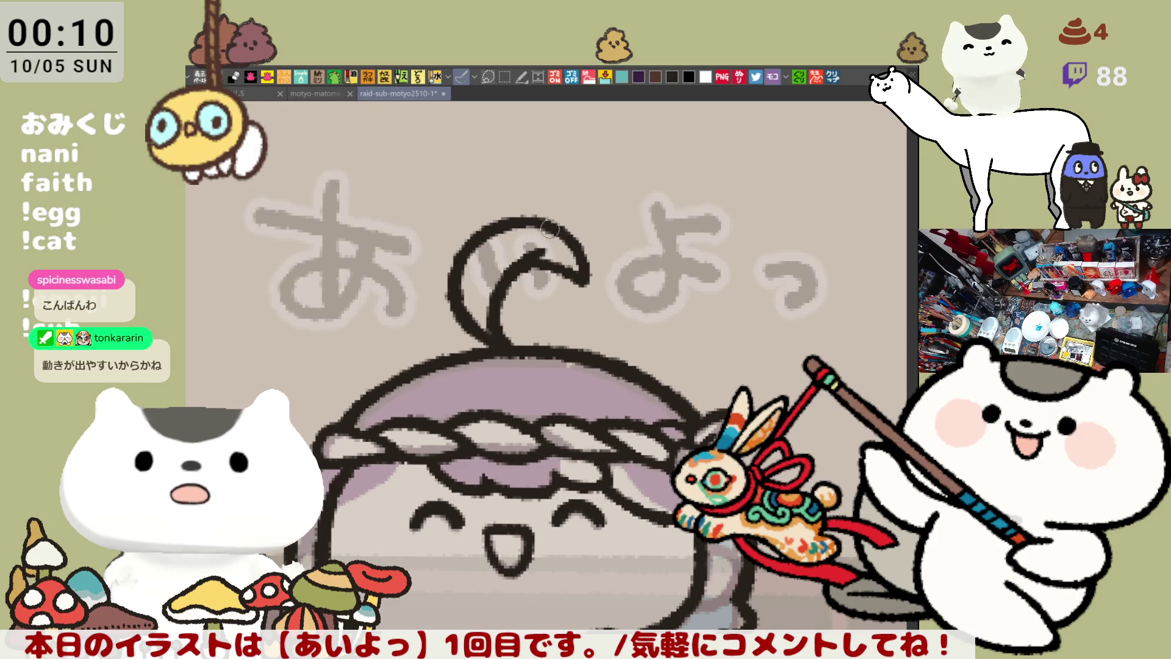
Frame the lettering and character, then lasso-select around the ahoge curl
left_click_drag(600, 314, 638, 244)
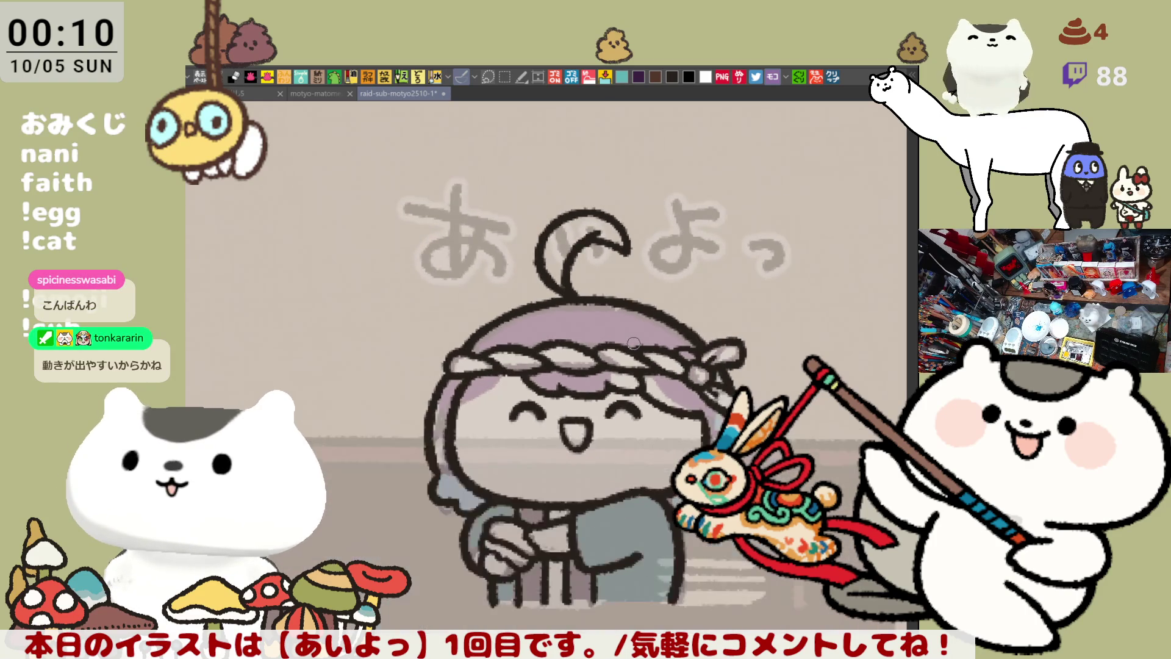
scroll(628, 339, "down", 5)
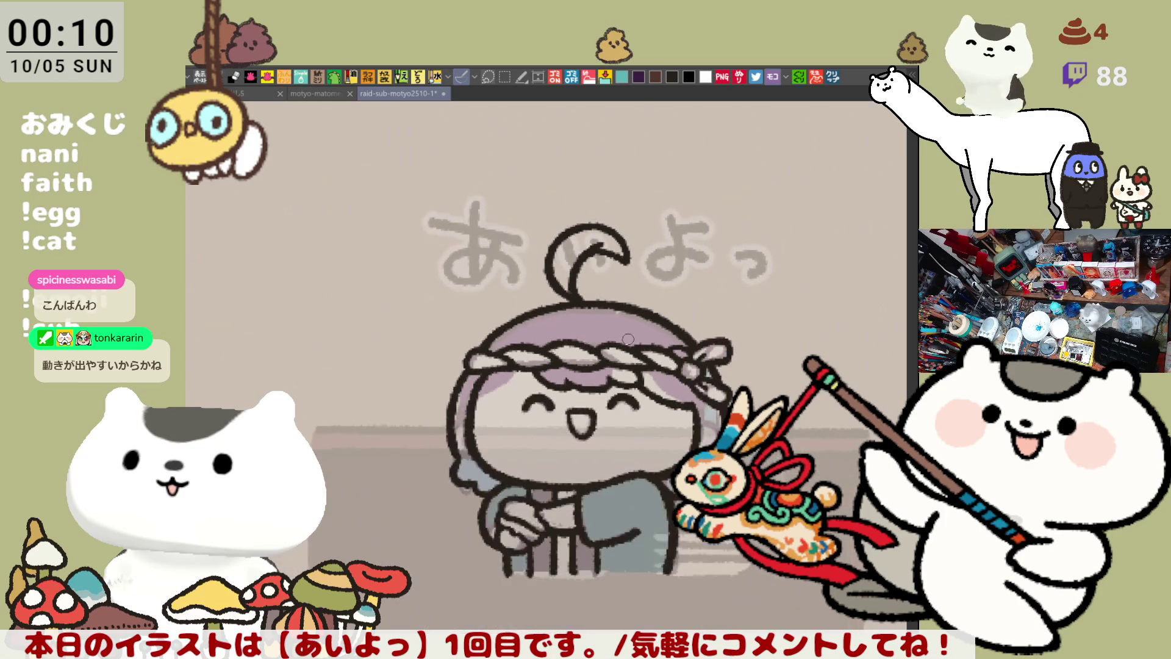
scroll(628, 339, "up", 2)
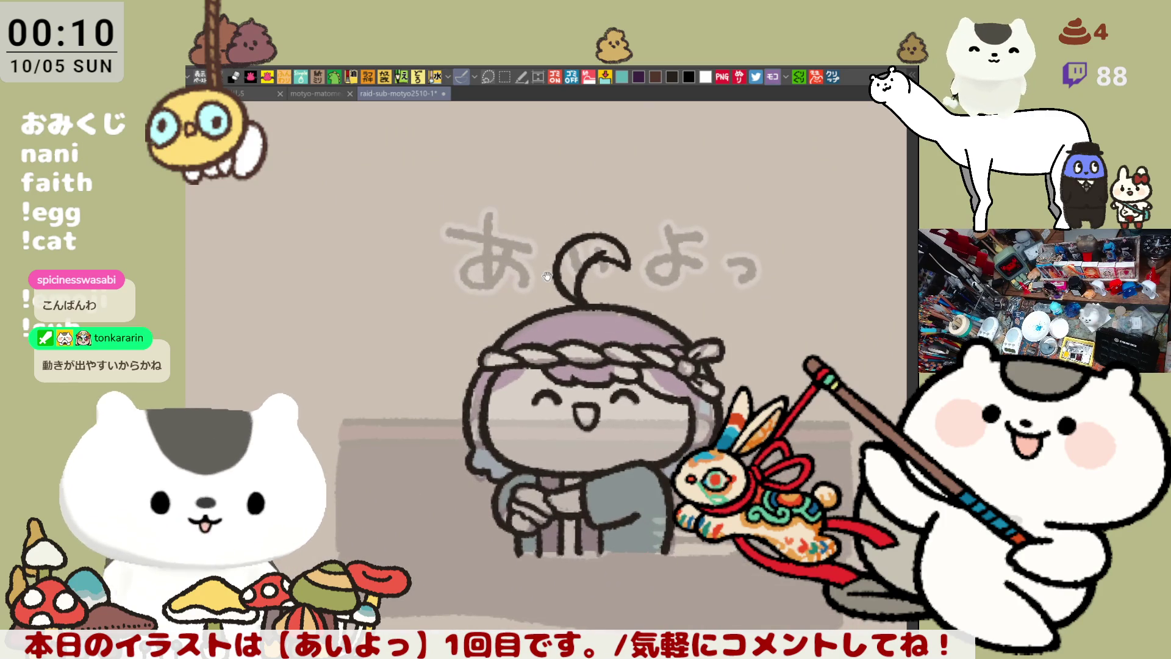
left_click_drag(626, 339, 617, 406)
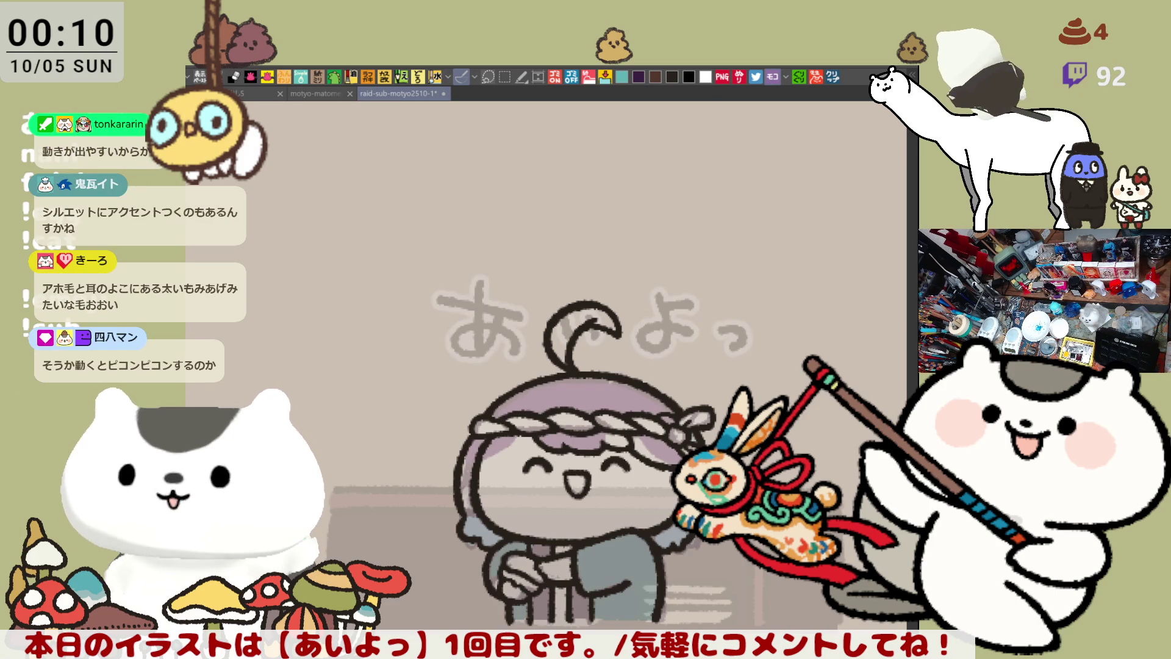
key("m")
mouse_move(644, 346)
left_mouse_down()
mouse_move(510, 346)
mouse_move(537, 366)
left_mouse_up()
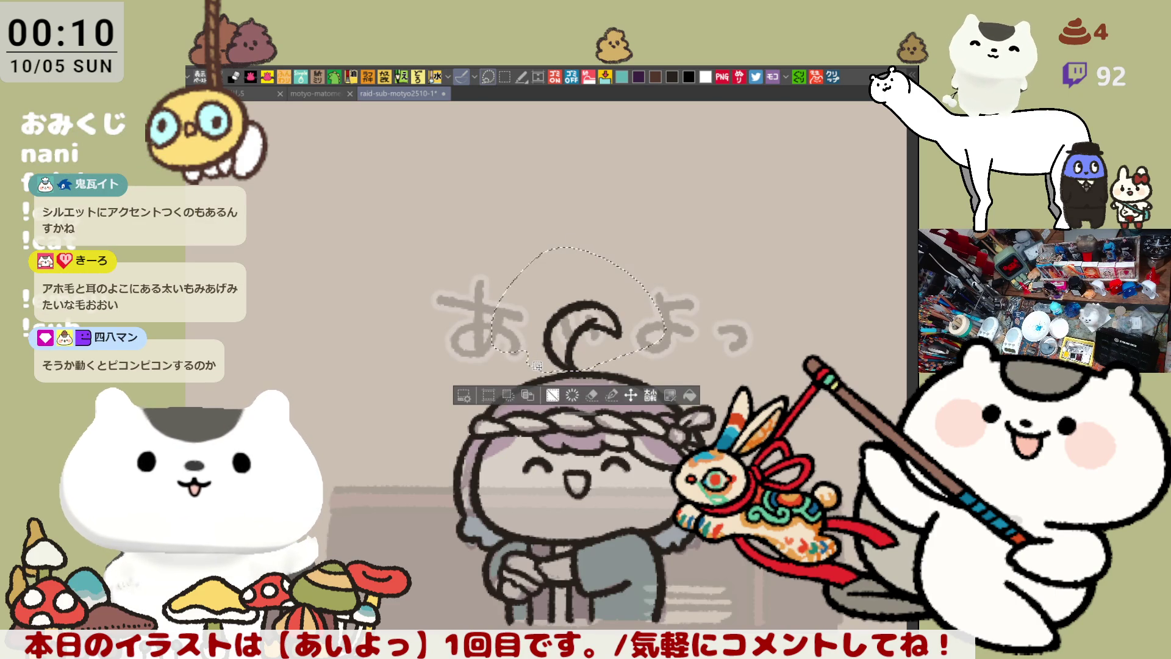
Erase the old ahoge curl, deselect, and zoom in on the top of the head
key("Delete")
key("ctrl+d")
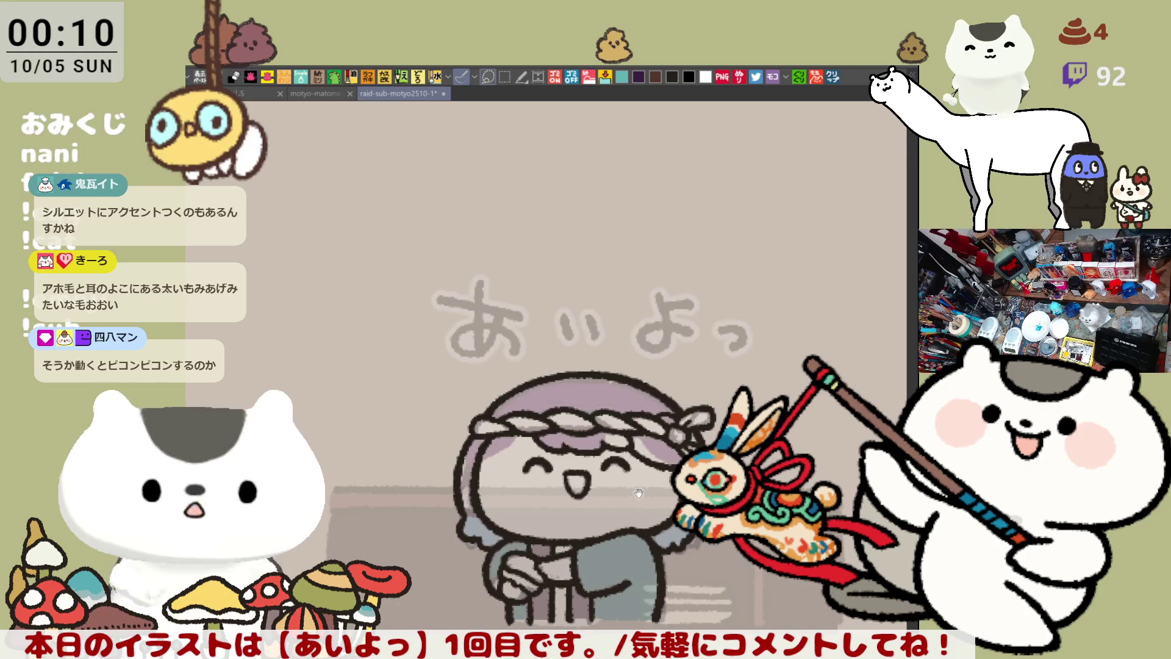
left_click_drag(664, 488, 660, 518)
scroll(660, 519, "up", 3)
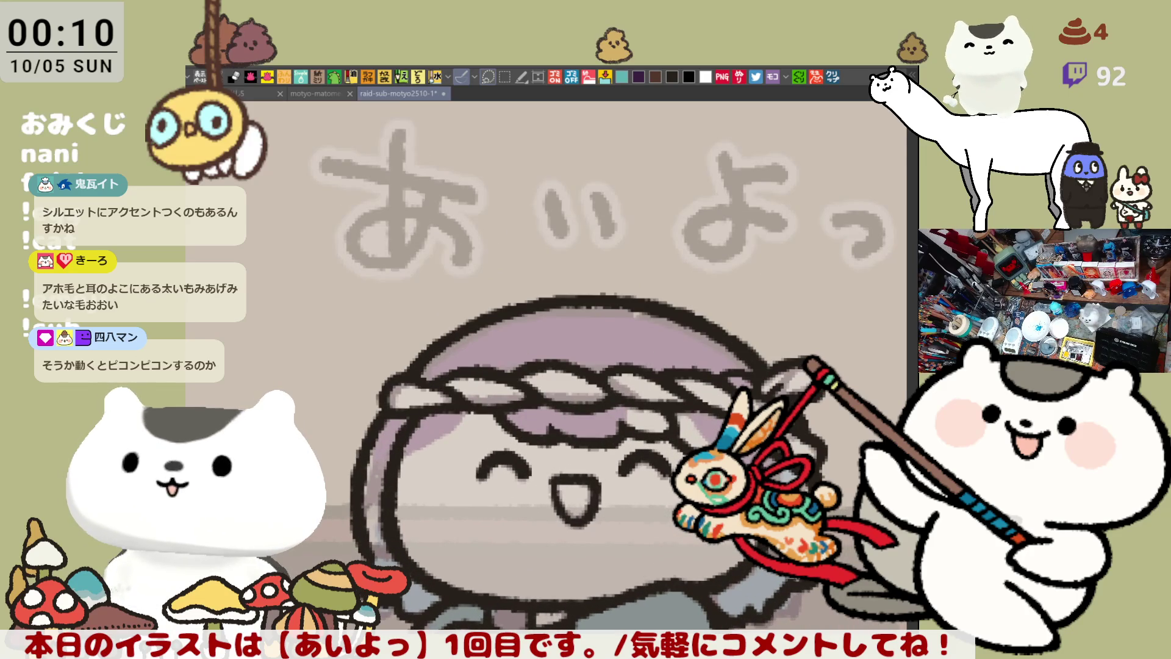
left_click_drag(666, 320, 633, 379)
Draw a looping ahoge curl rising above the head, redrawing strokes until it looks right
mouse_move(532, 353)
left_mouse_down()
mouse_move(613, 261)
mouse_move(654, 294)
left_mouse_up()
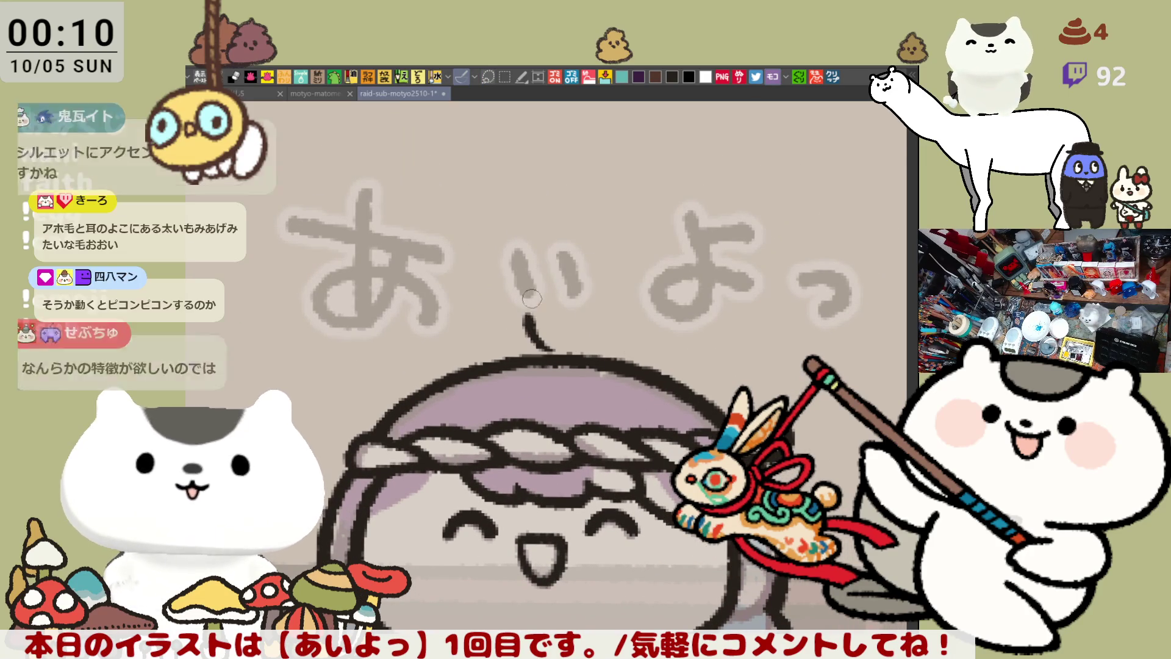
key("ctrl+z")
left_click_drag(545, 352, 617, 309)
key("ctrl+z")
mouse_move(546, 353)
left_mouse_down()
mouse_move(528, 287)
mouse_move(616, 292)
mouse_move(540, 345)
left_mouse_up()
key("ctrl+z")
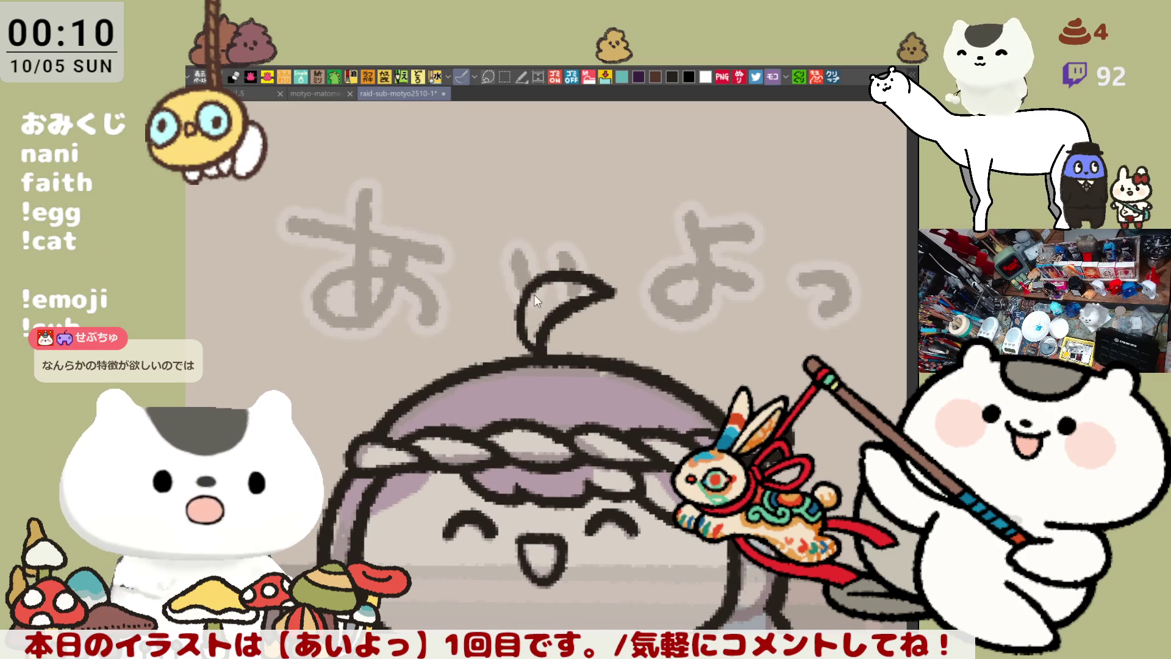
left_click_drag(526, 282, 533, 352)
key("ctrl+z")
left_click_drag(525, 282, 536, 339)
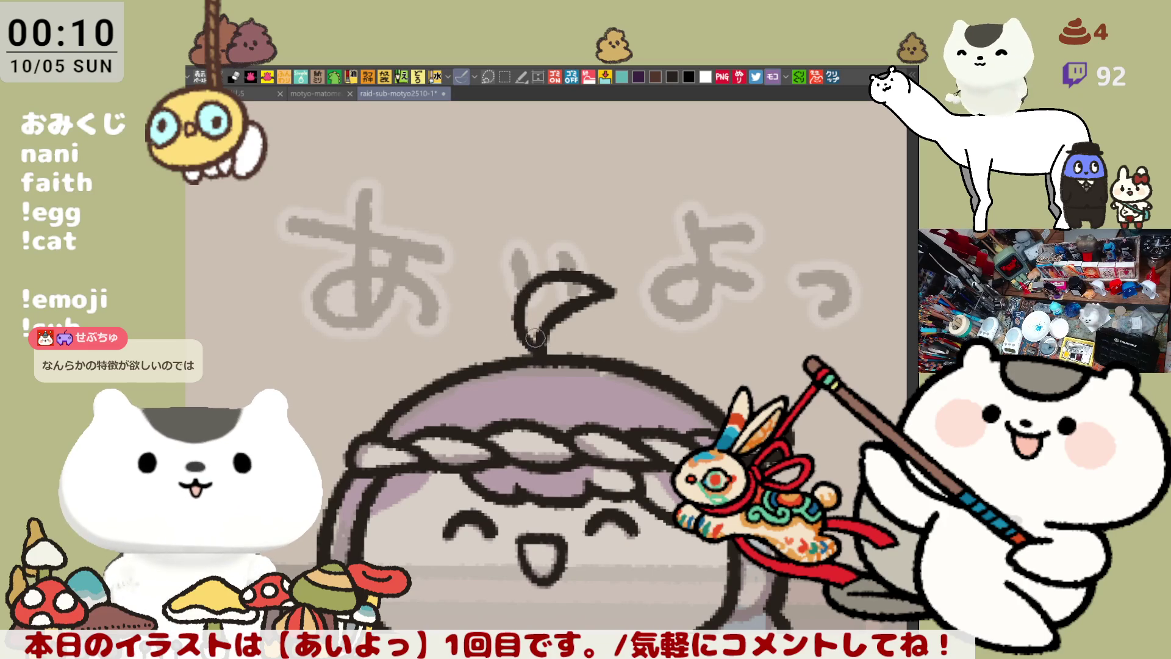
key("ctrl+z")
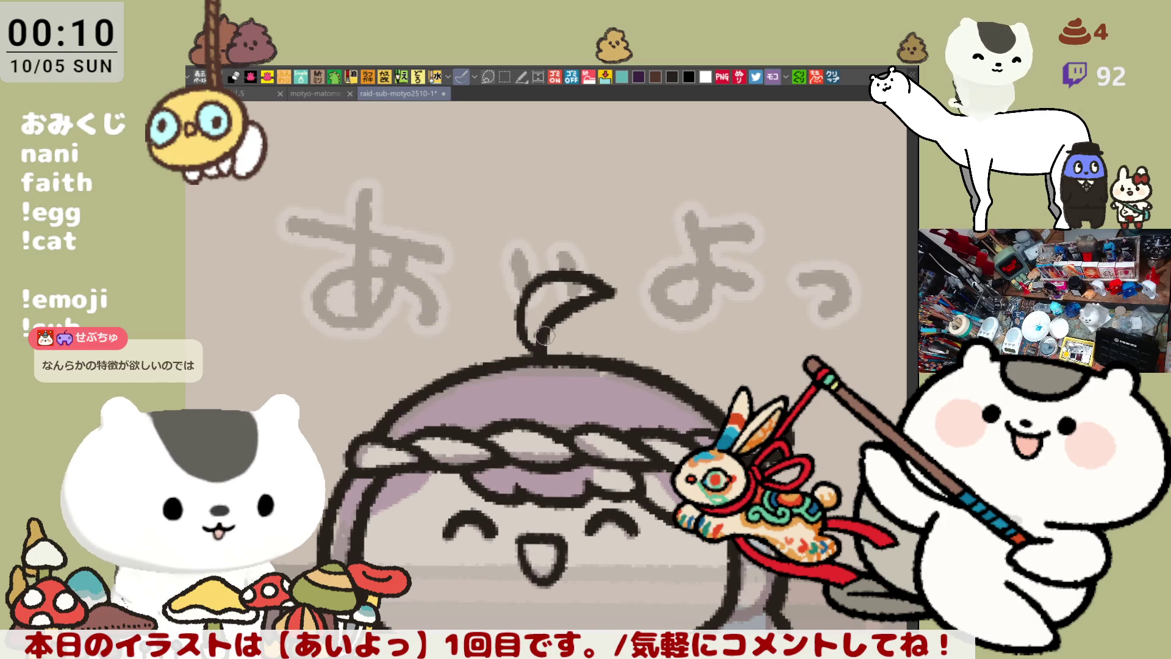
left_click_drag(533, 277, 537, 349)
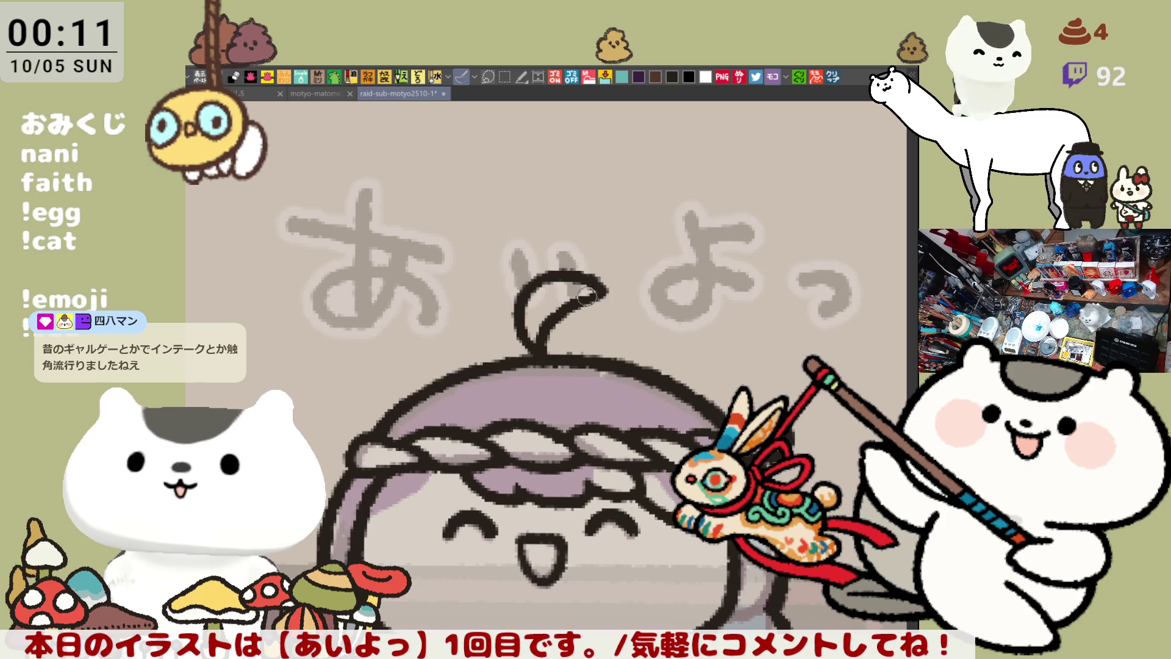
scroll(564, 348, "down", 3)
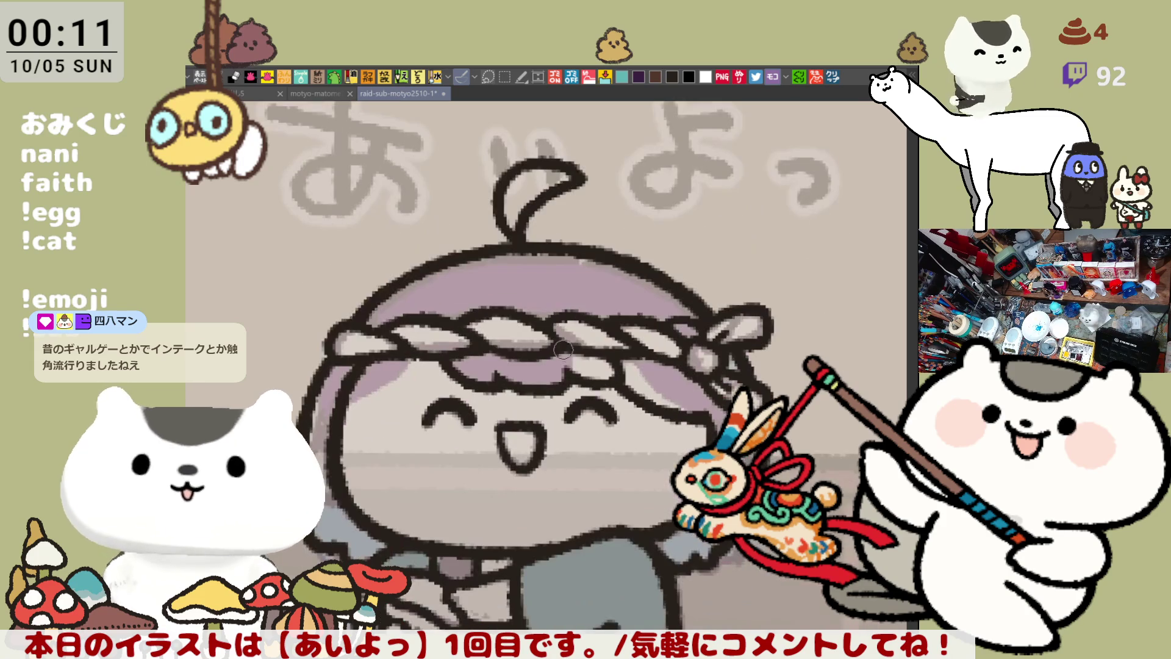
Zoom out and save the drawing
scroll(564, 349, "down", 2)
scroll(511, 467, "down", 2)
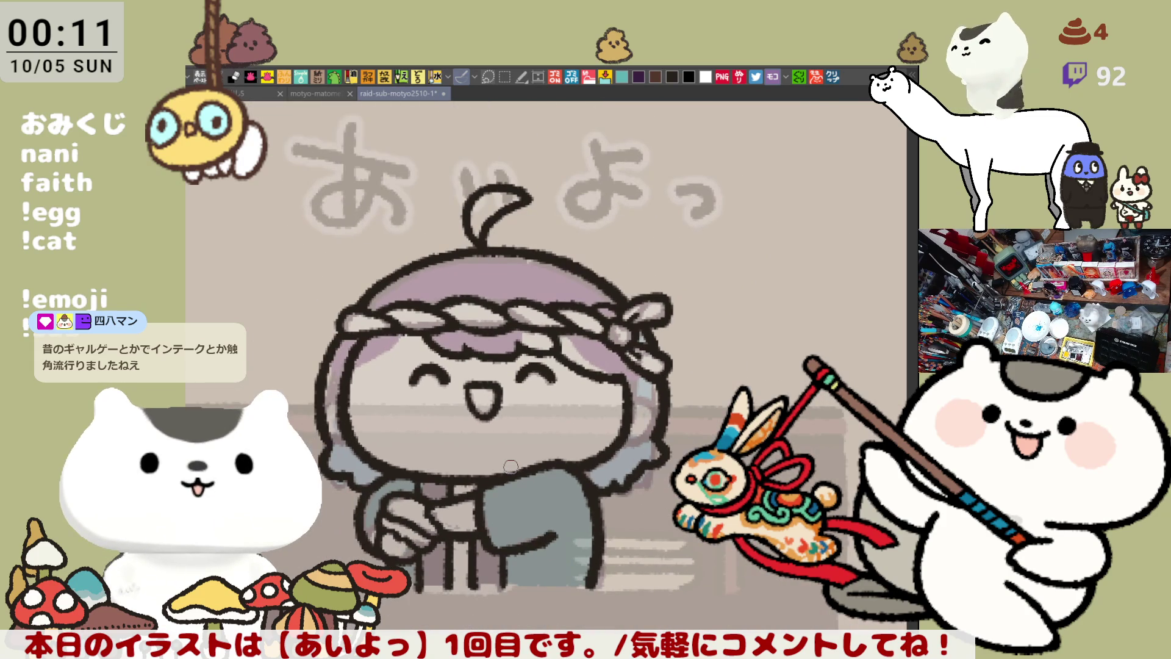
key("ctrl+s")
Sketch a red X over the right eye, then undo it
left_click_drag(503, 446, 437, 484)
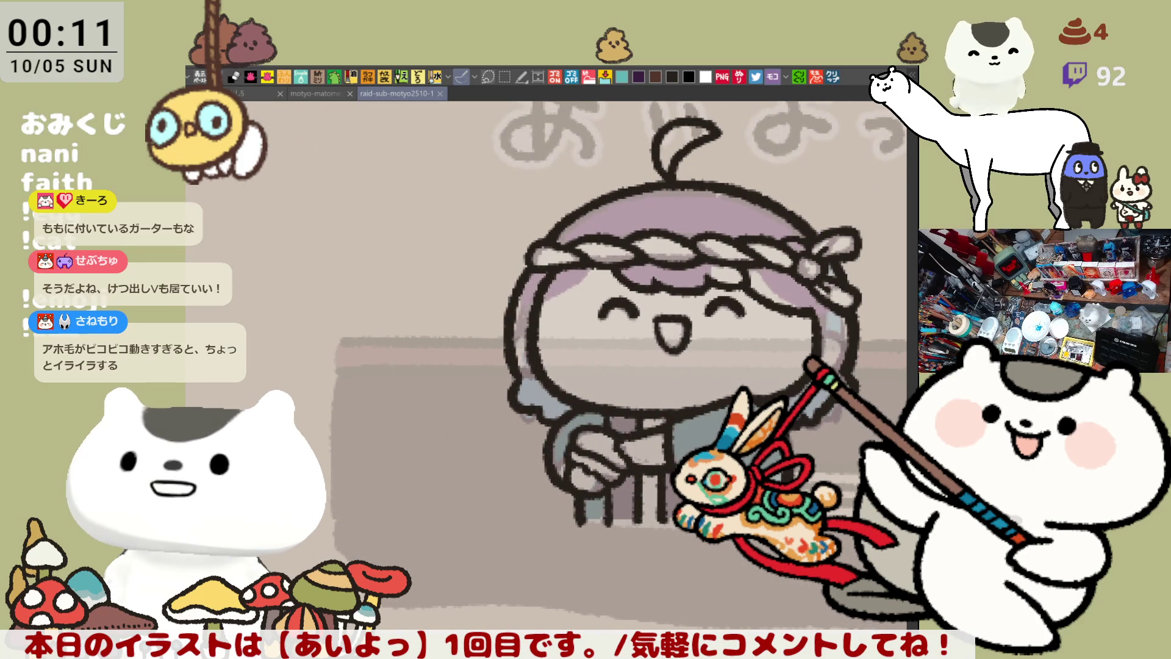
left_click_drag(735, 256, 792, 305)
mouse_move(787, 250)
left_mouse_down()
mouse_move(735, 315)
mouse_move(811, 314)
left_mouse_up()
key("ctrl+z")
key("ctrl+z")
key("ctrl+z")
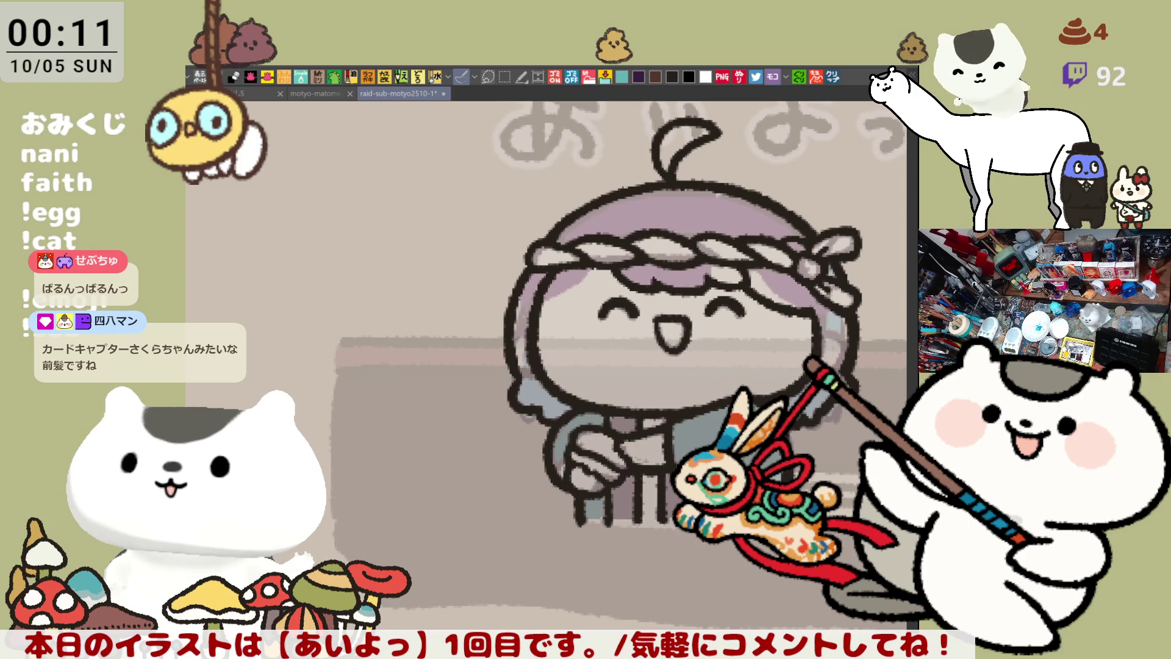
mouse_move(462, 380)
left_mouse_down()
mouse_move(496, 387)
mouse_move(411, 412)
left_mouse_up()
Sketch red guide arcs around the hair, undo them, and save
mouse_move(588, 257)
left_mouse_down()
mouse_move(659, 236)
mouse_move(698, 332)
mouse_move(476, 323)
mouse_move(574, 210)
mouse_move(600, 250)
left_mouse_up()
key("ctrl+z")
key("ctrl+z")
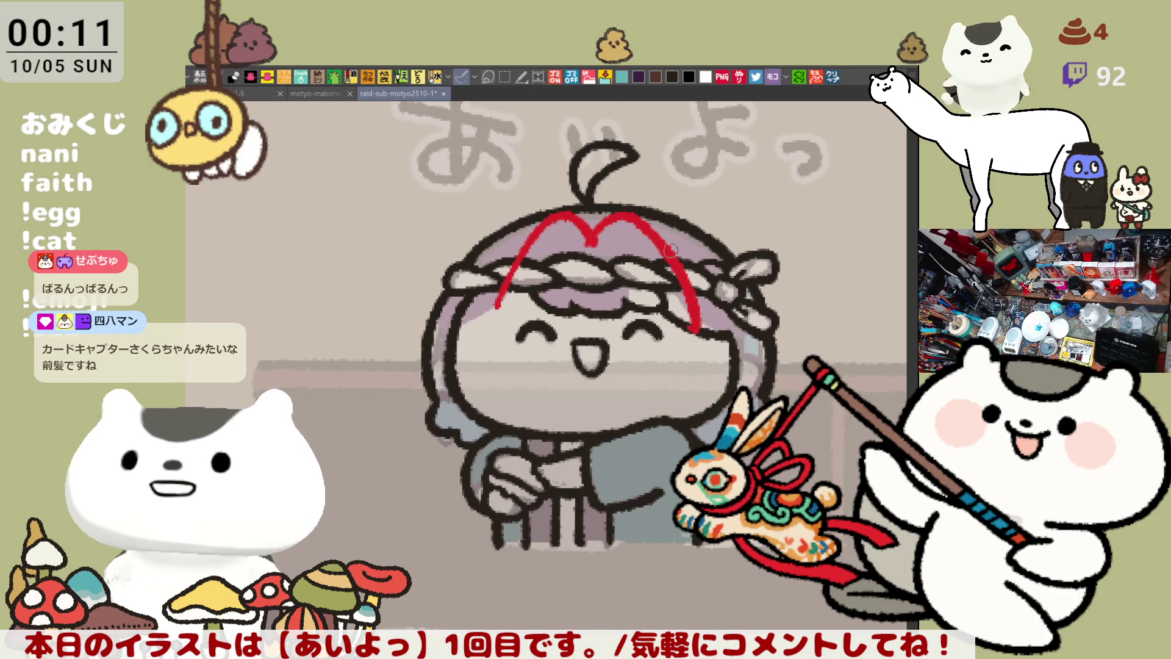
left_click_drag(628, 205, 703, 332)
left_click_drag(546, 211, 488, 312)
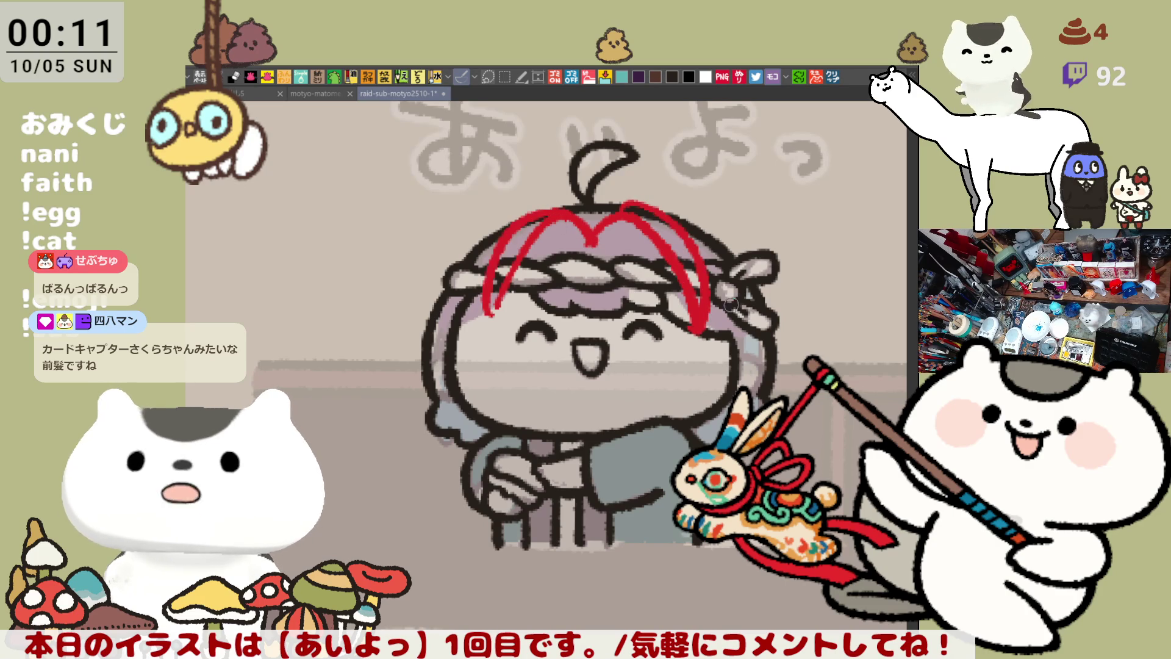
left_click_drag(701, 241, 759, 332)
key("ctrl+z")
key("ctrl+z")
key("ctrl+z")
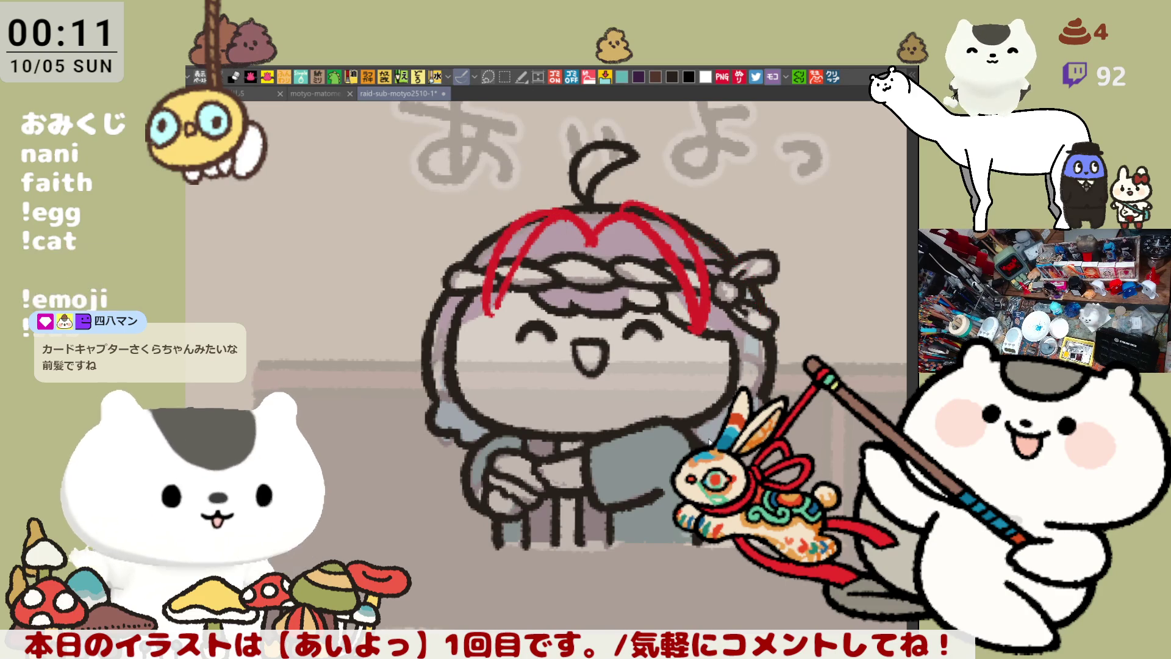
key("ctrl+z")
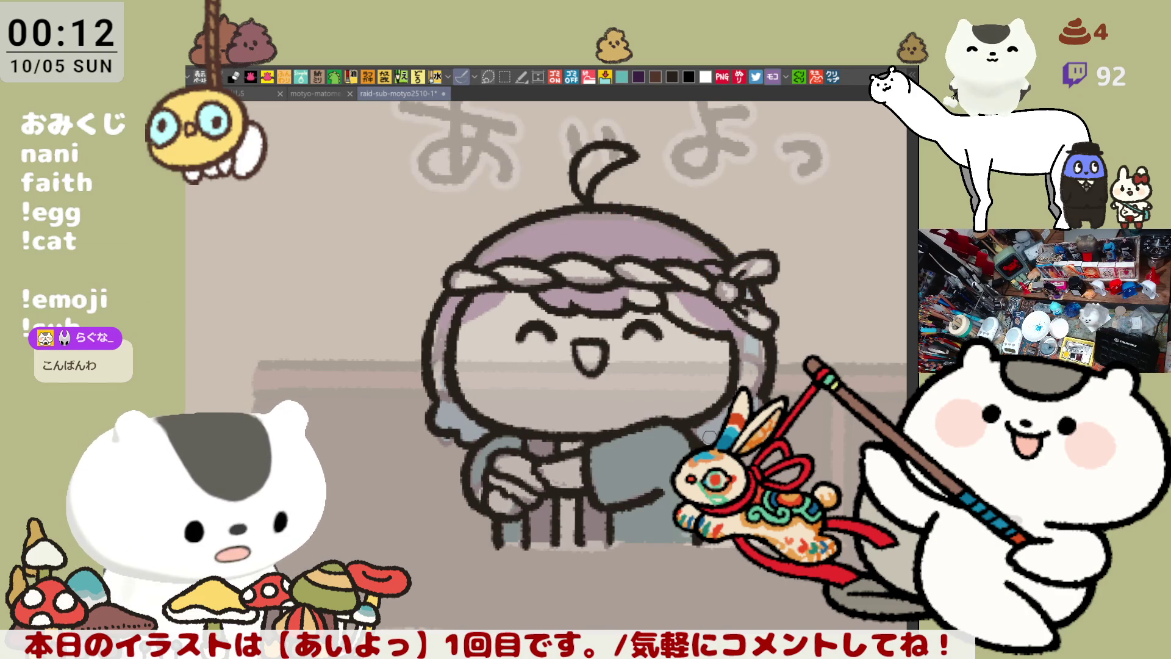
key("ctrl+s")
Fill the whole character with a dark teal base colour
scroll(708, 435, "down", 3)
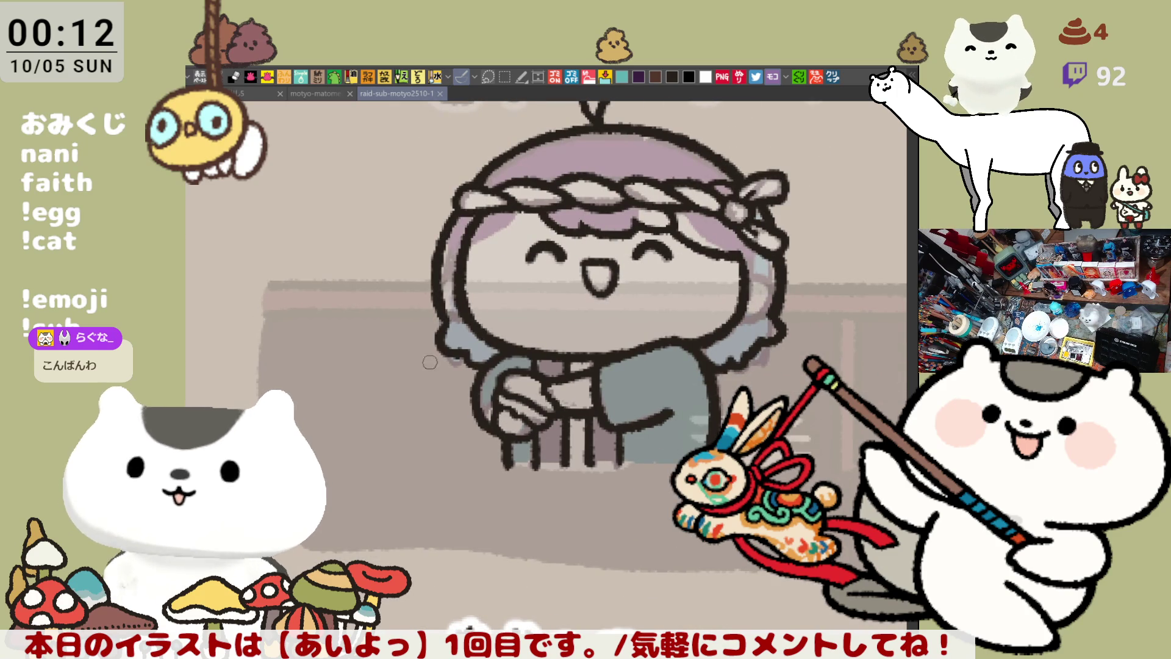
left_click(263, 334)
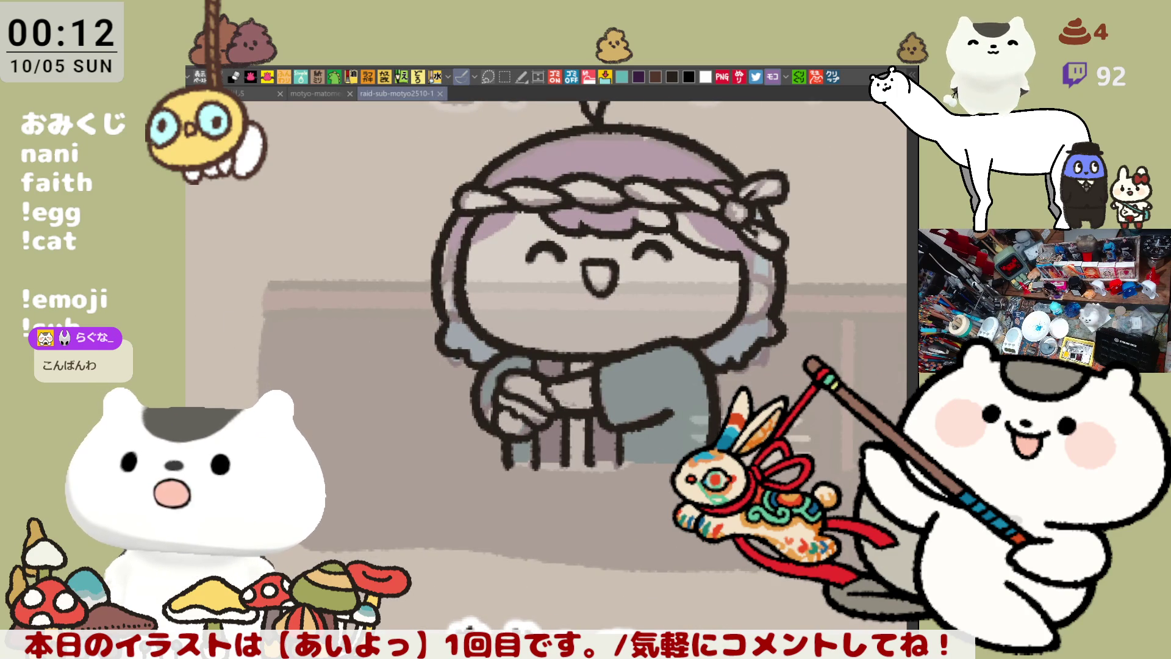
scroll(517, 494, "up", 1)
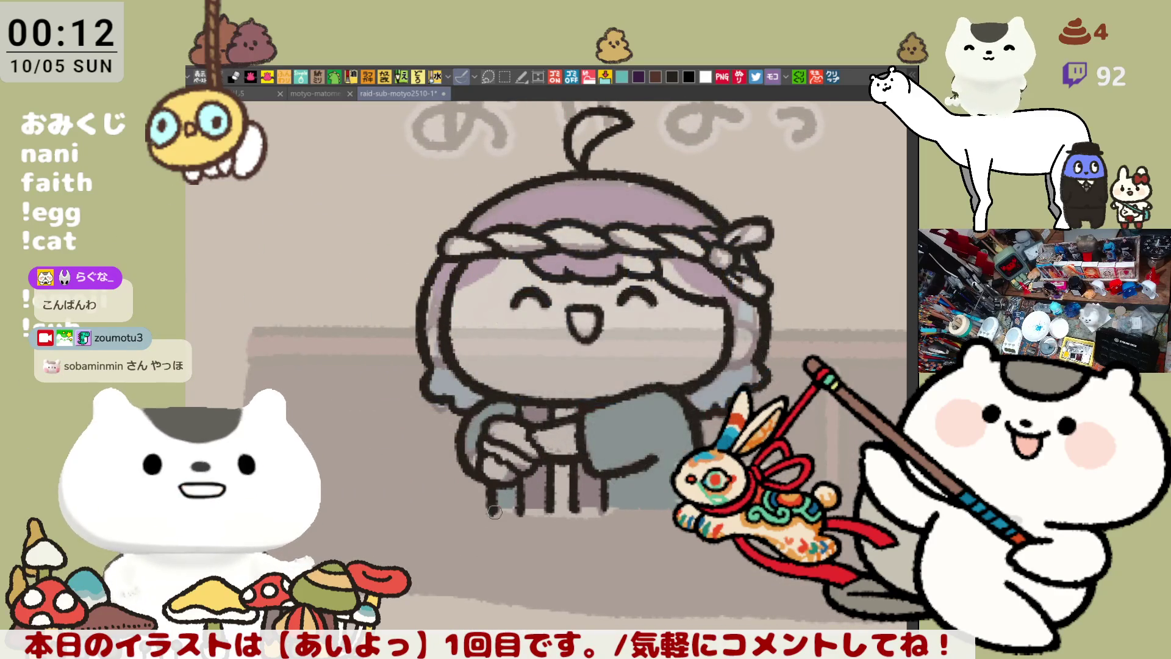
mouse_move(540, 500)
left_mouse_down()
mouse_move(500, 510)
mouse_move(674, 516)
left_mouse_up()
scroll(577, 329, "up", 1)
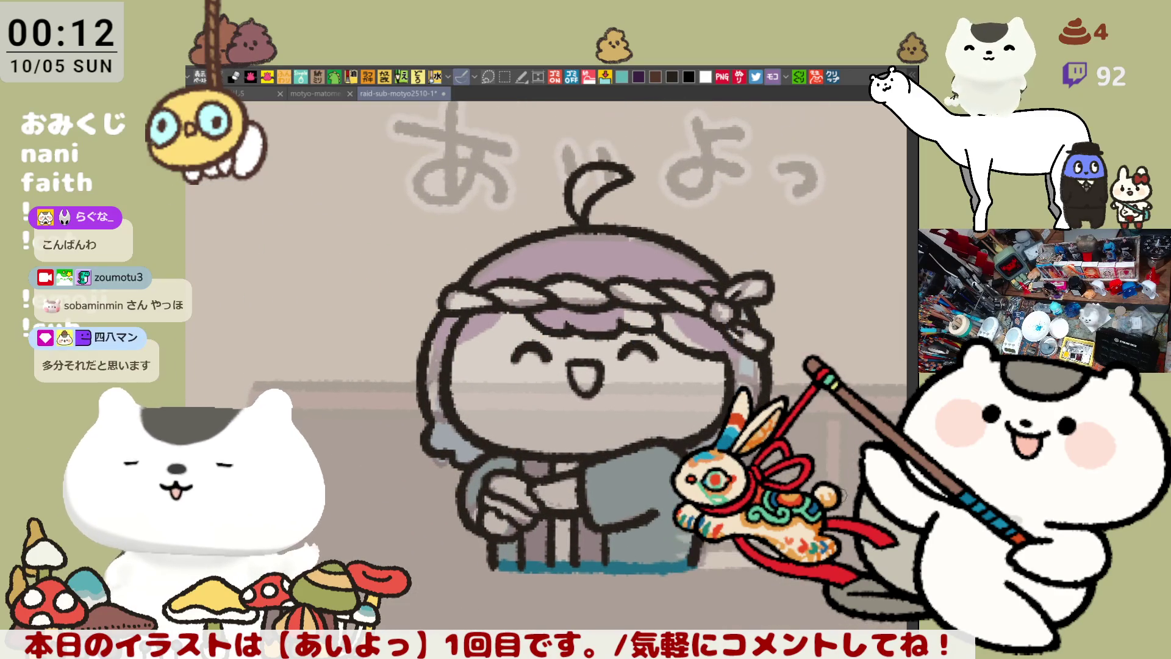
scroll(628, 354, "up", 1)
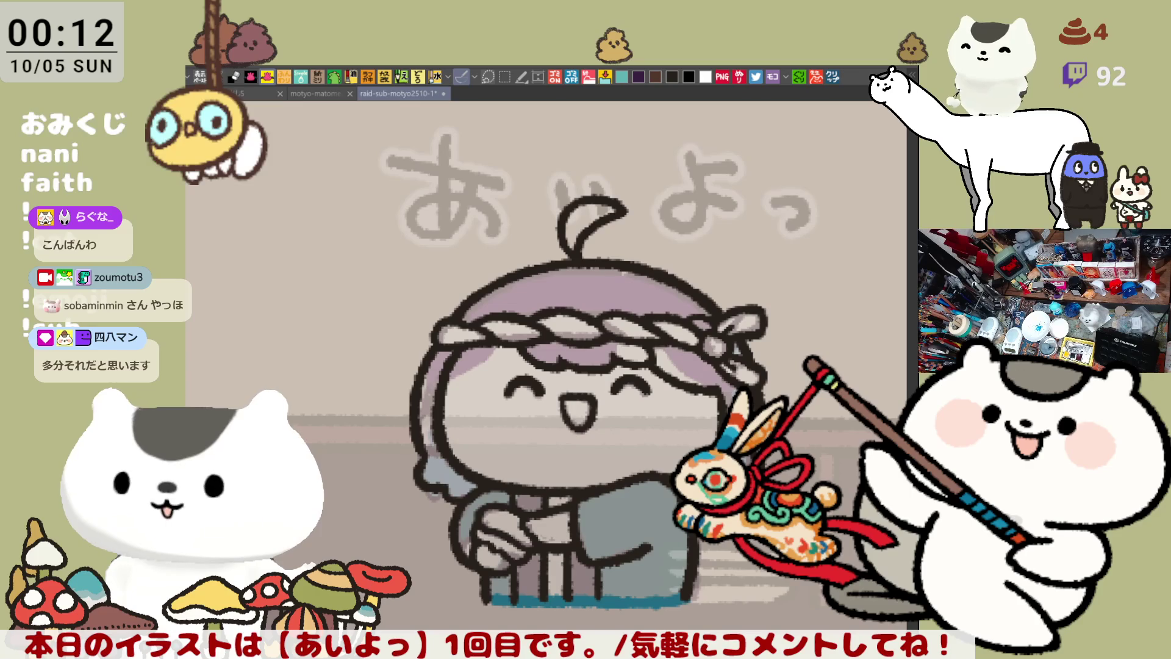
left_click(595, 516)
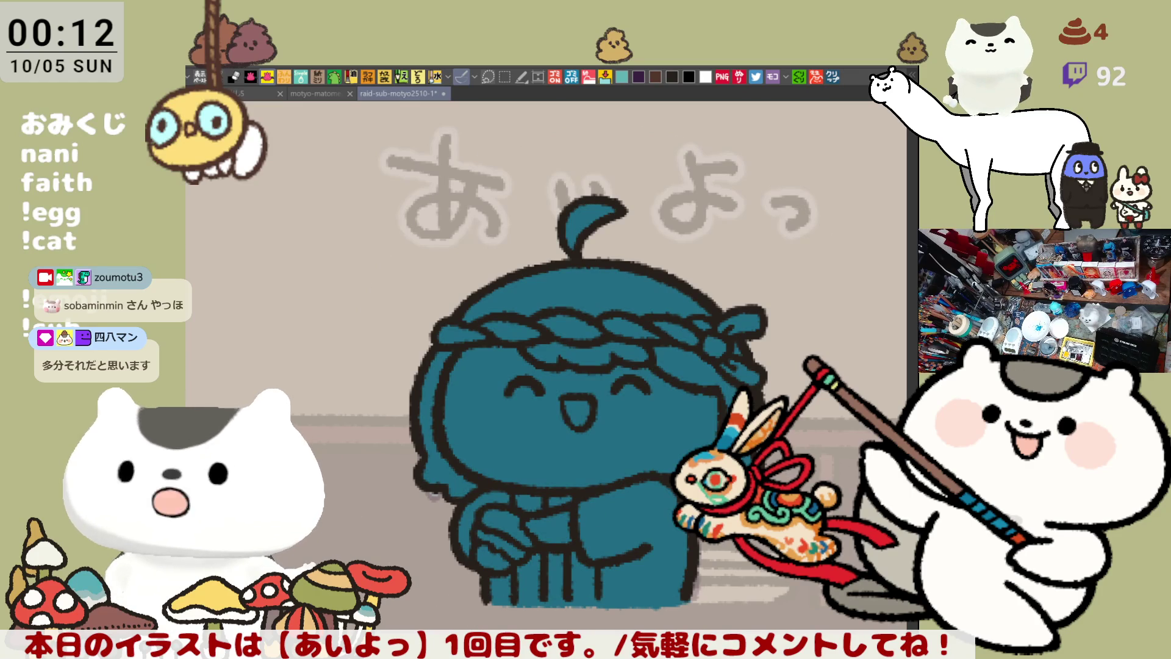
Fill the hair tuft, head top and side hair light cyan, and the face light pink
key("minus")
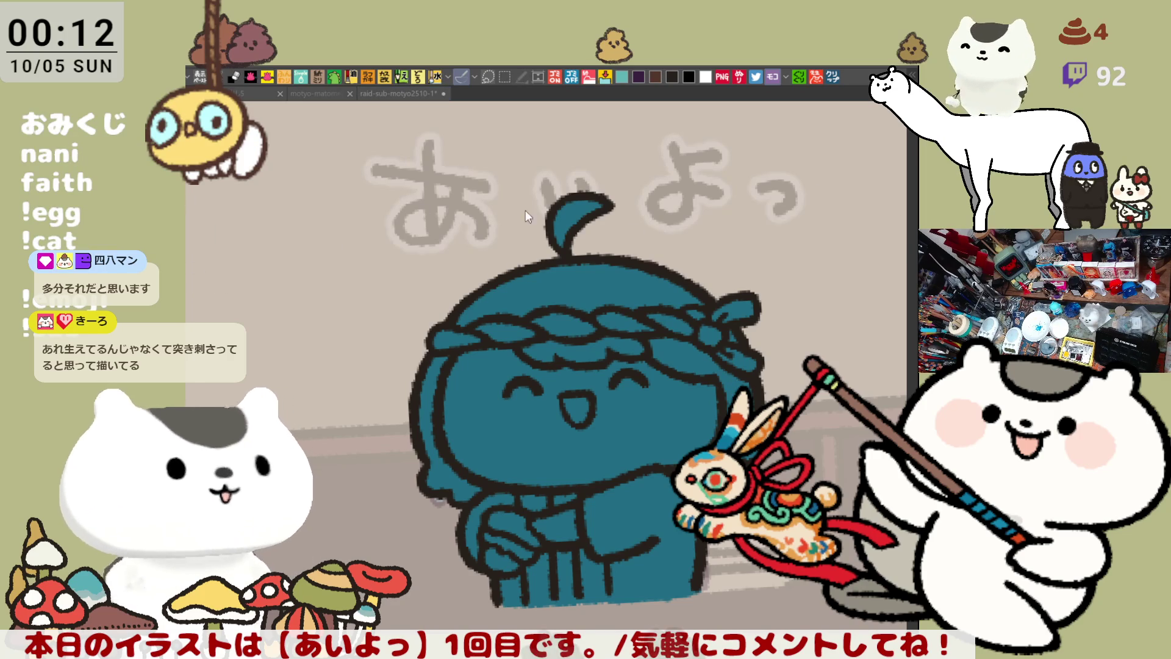
left_click(580, 217)
left_click(574, 268)
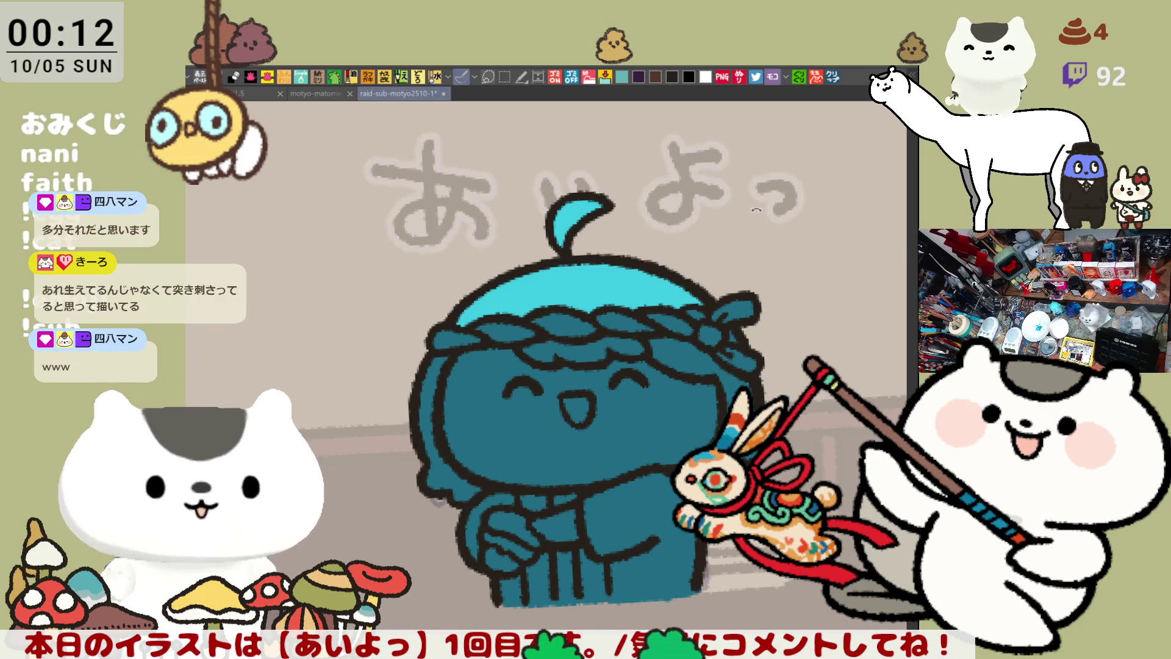
left_click(729, 366)
left_click(738, 352)
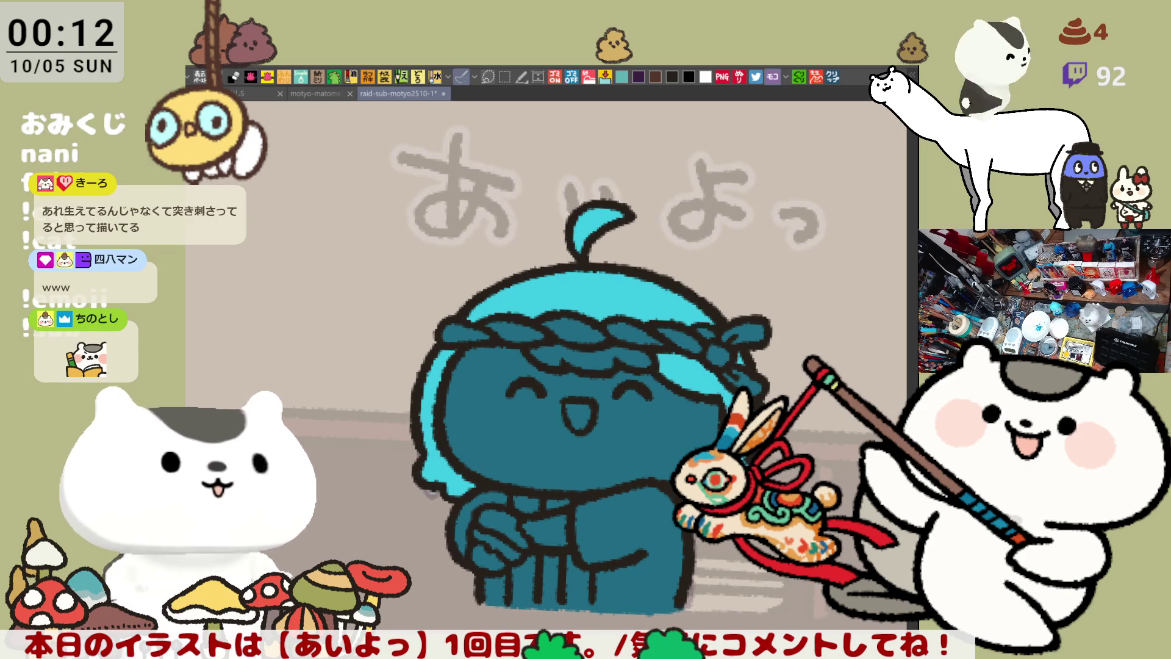
left_click(485, 411)
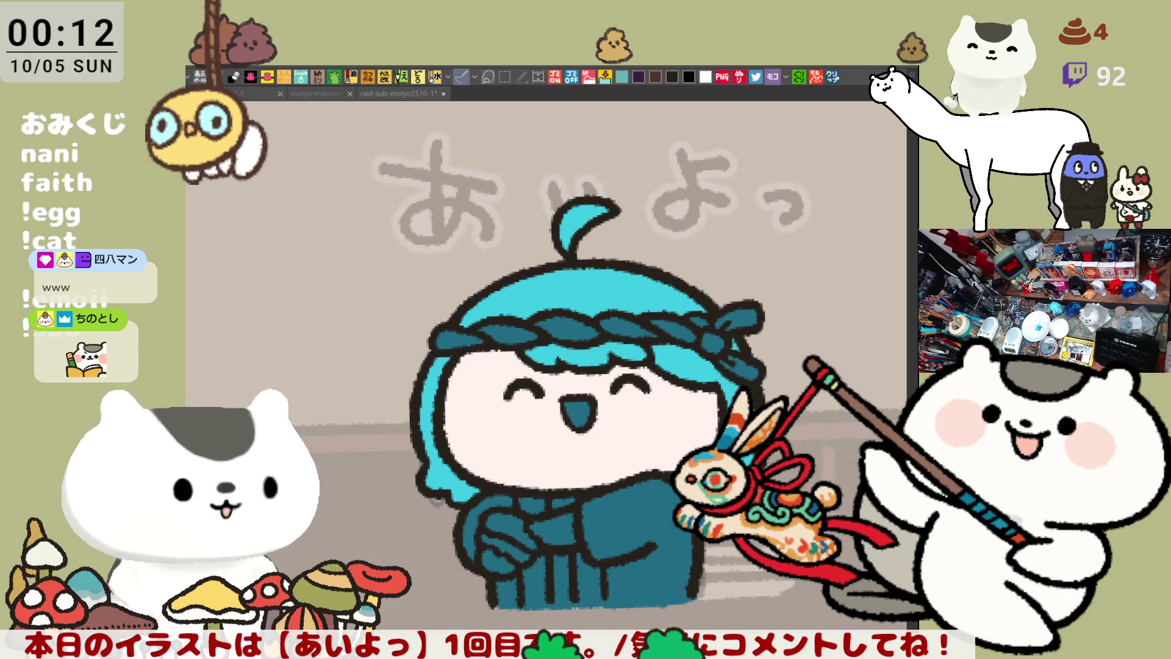
Fill the mouth and the gap between the hands pink, and airbrush blush on both cheeks
left_click(577, 410)
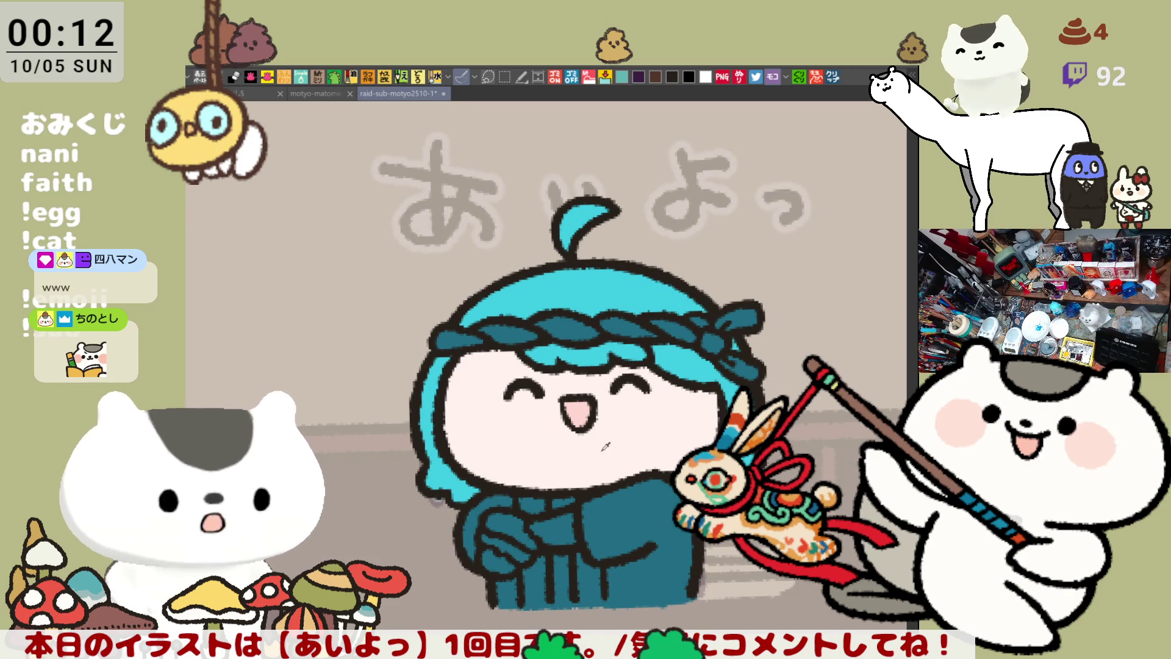
left_click(562, 522)
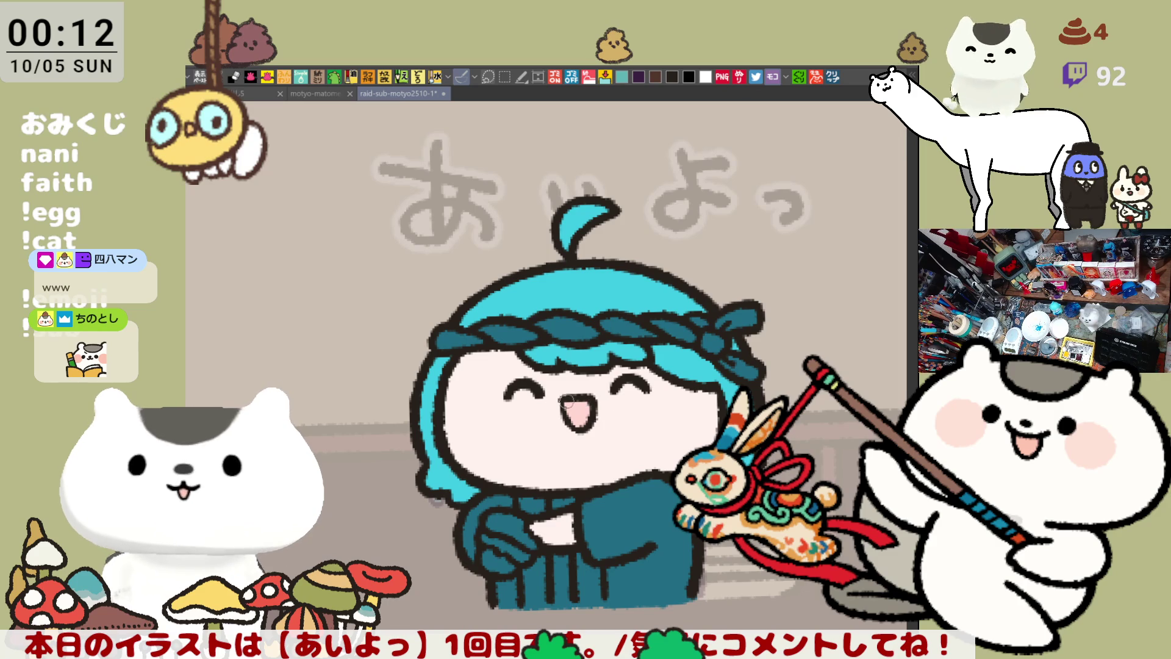
mouse_move(481, 383)
left_mouse_down()
mouse_move(454, 427)
mouse_move(488, 381)
mouse_move(445, 408)
mouse_move(482, 421)
mouse_move(500, 390)
mouse_move(470, 391)
mouse_move(493, 406)
left_mouse_up()
mouse_move(666, 381)
left_mouse_down()
mouse_move(699, 404)
mouse_move(684, 402)
mouse_move(695, 415)
left_mouse_up()
key("ctrl+z")
key("ctrl+z")
mouse_move(646, 384)
left_mouse_down()
mouse_move(660, 433)
mouse_move(692, 391)
mouse_move(682, 404)
mouse_move(707, 408)
left_mouse_up()
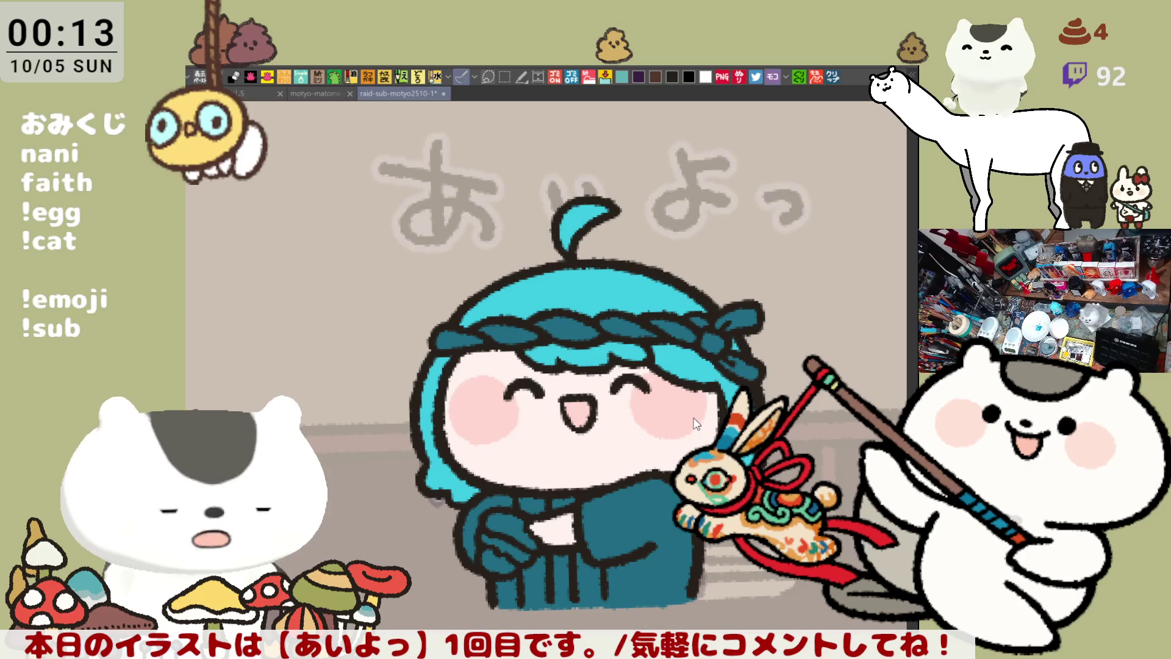
Repaint the right cheek blush, touch up the hands, and paint a white strip down the robe
key("ctrl+z")
key("ctrl+z")
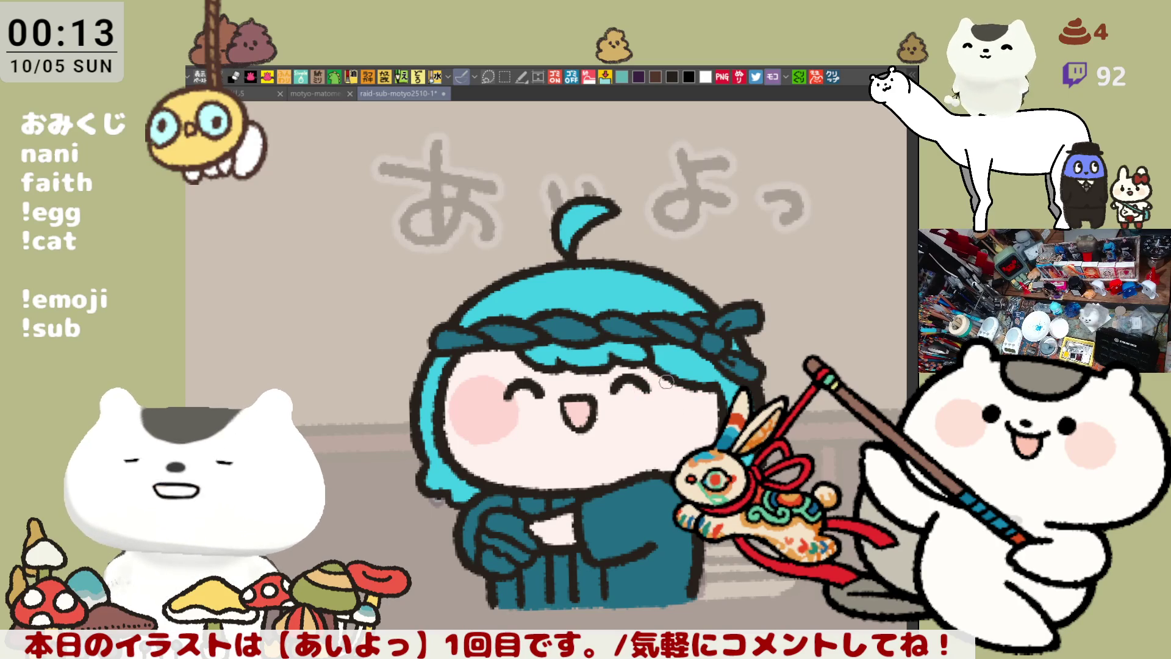
left_click_drag(635, 403, 694, 397)
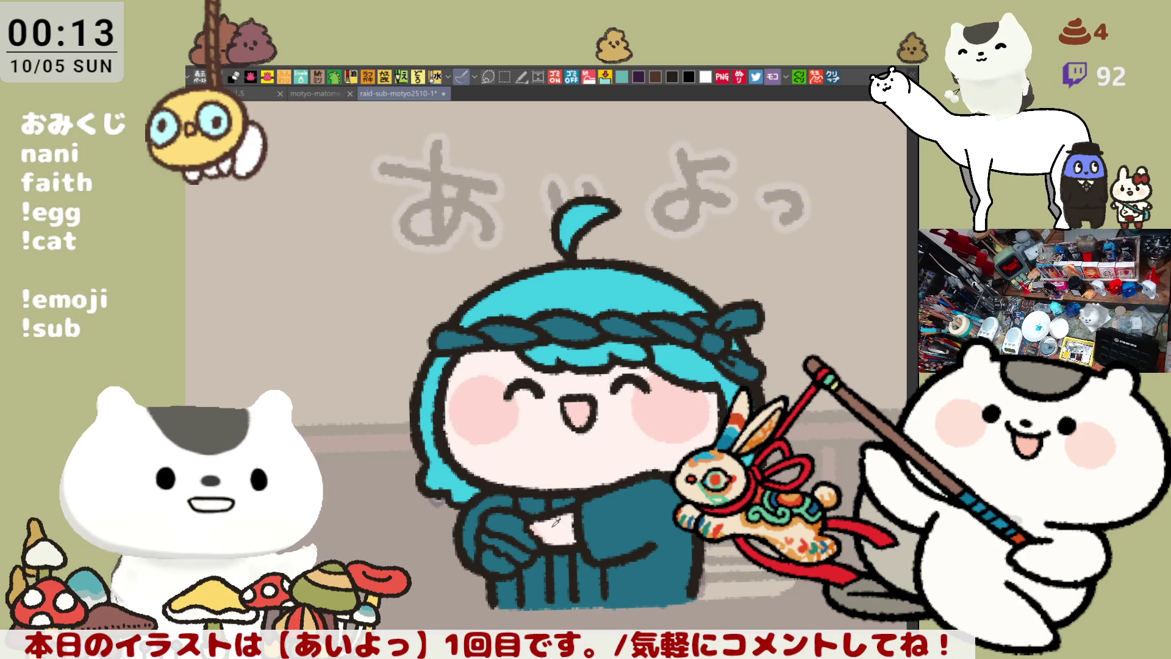
left_click_drag(498, 556, 514, 566)
left_click(496, 417)
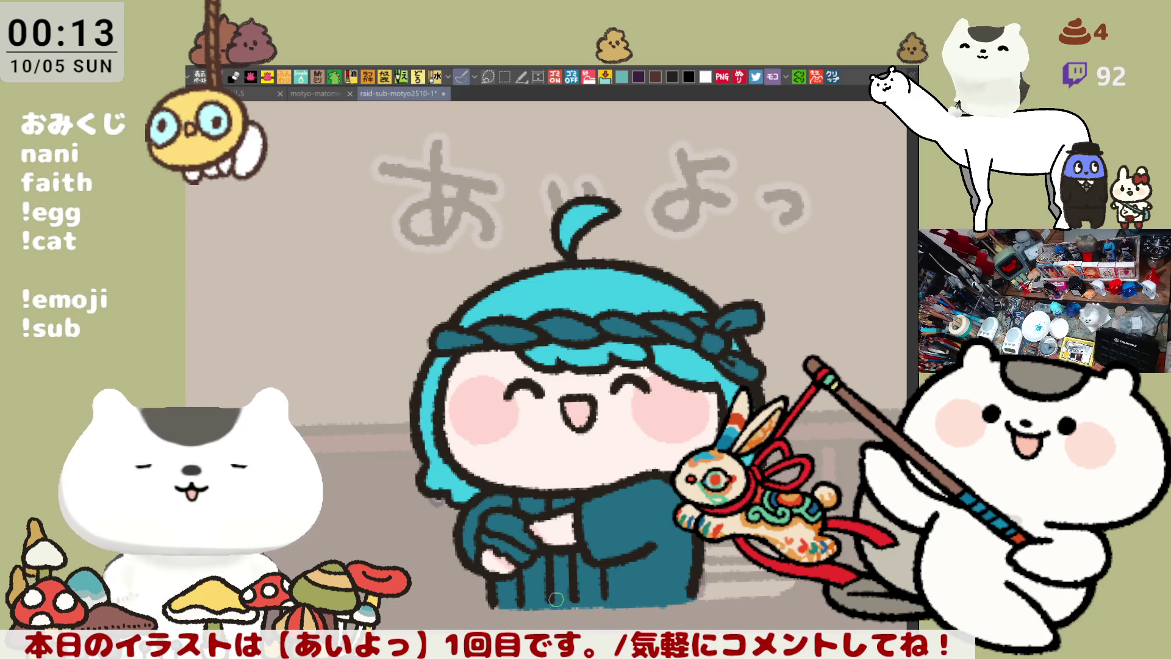
left_click_drag(558, 600, 558, 552)
left_click_drag(562, 497, 561, 513)
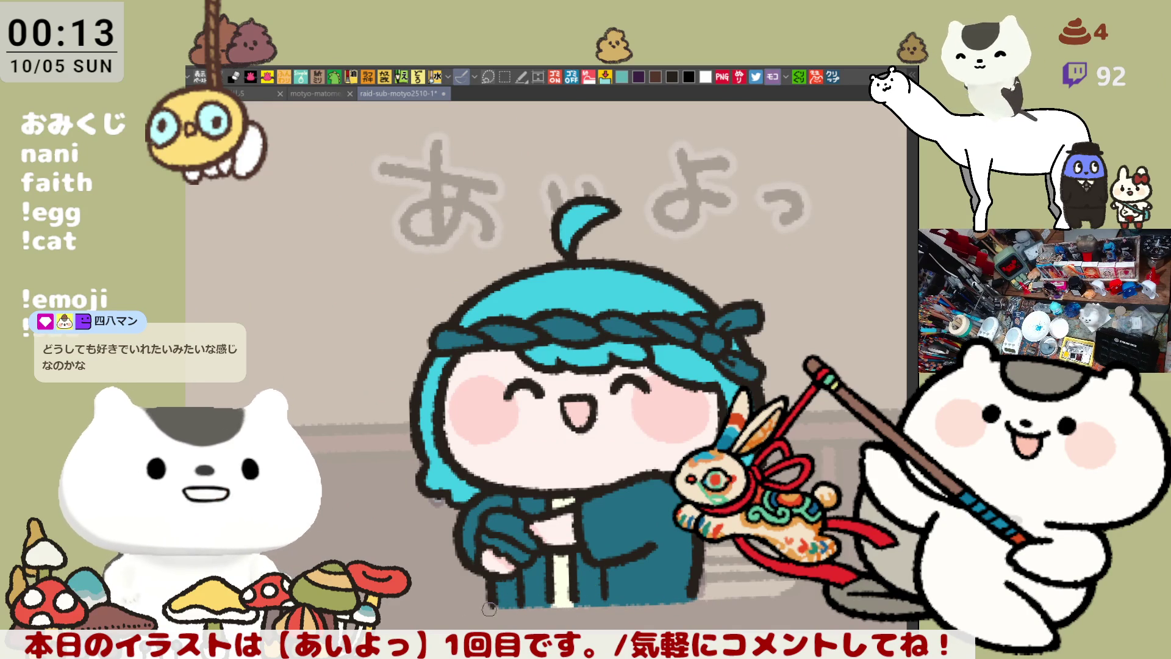
Try light highlights on the hair, undo them, then paint the rope headband white
key("ctrl+z")
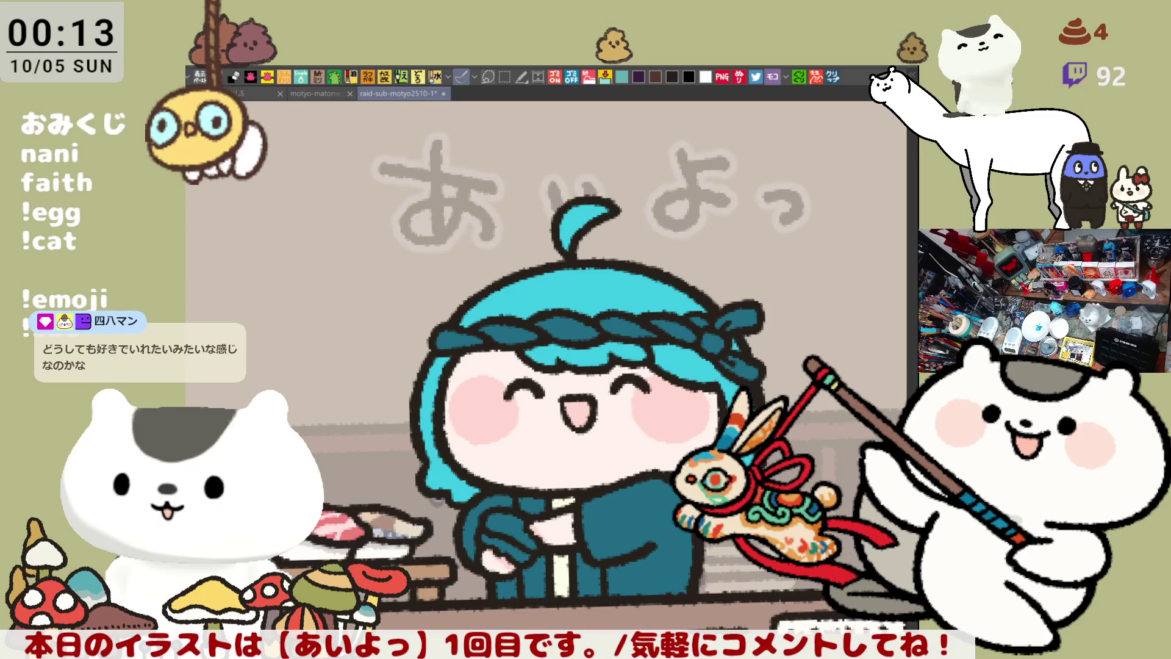
key("ctrl+y")
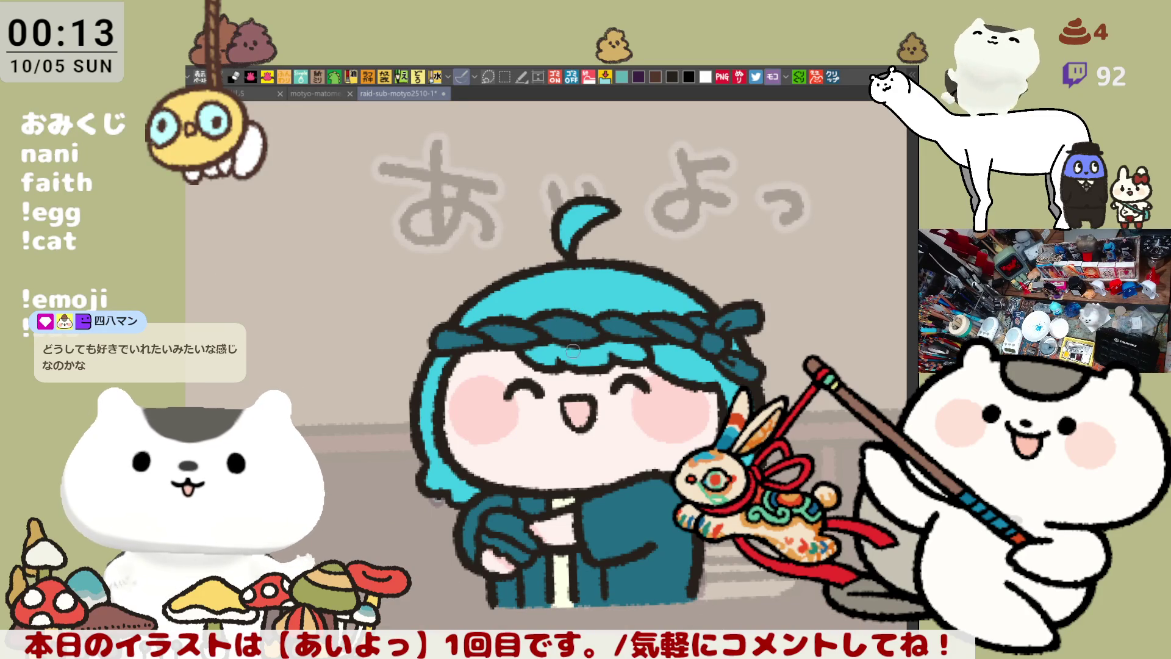
left_click_drag(540, 295, 591, 304)
key("ctrl+z")
key("ctrl+z")
key("ctrl+z")
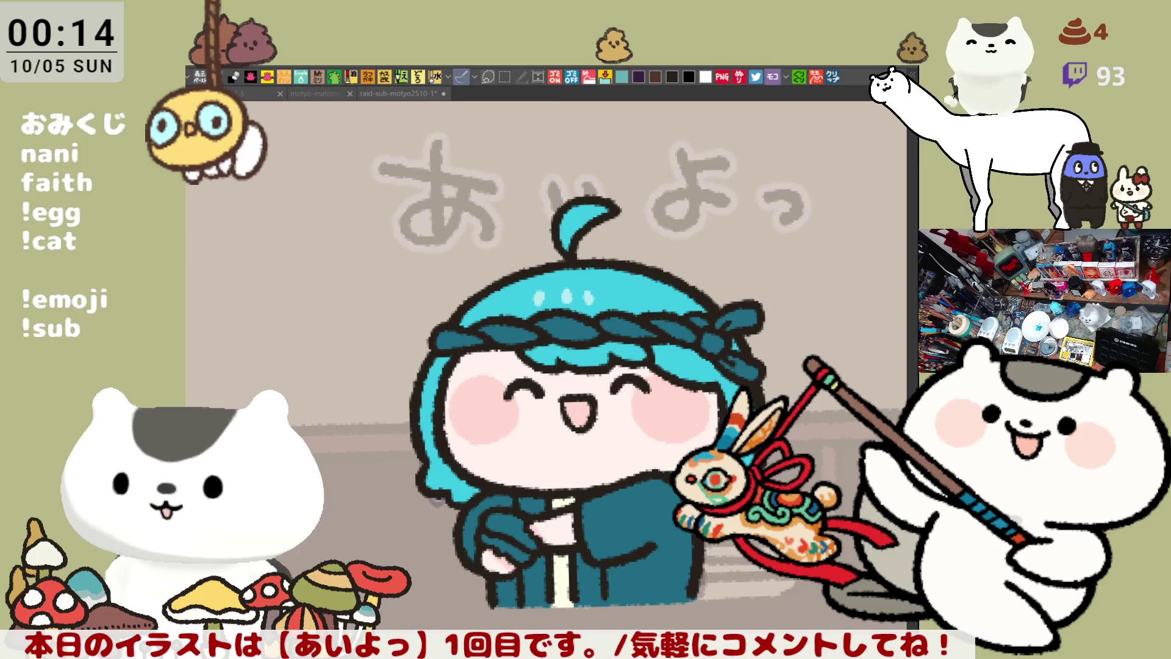
left_click(510, 462)
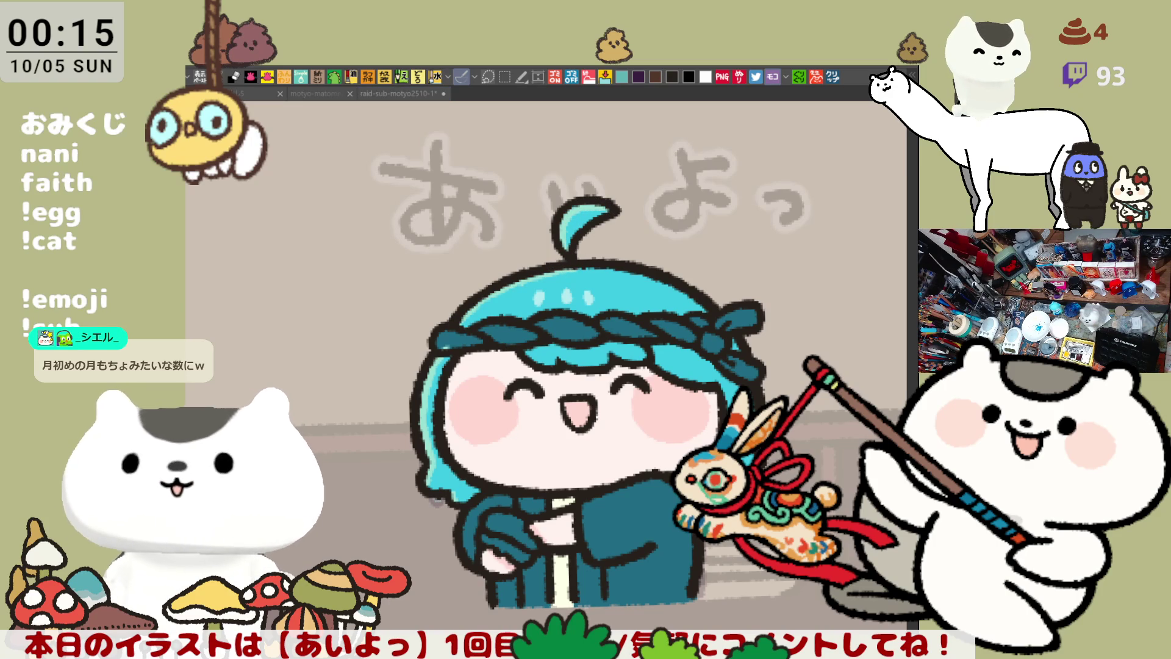
mouse_move(452, 335)
left_mouse_down()
mouse_move(678, 324)
mouse_move(726, 345)
mouse_move(707, 323)
mouse_move(749, 314)
mouse_move(741, 370)
mouse_move(715, 356)
left_mouse_up()
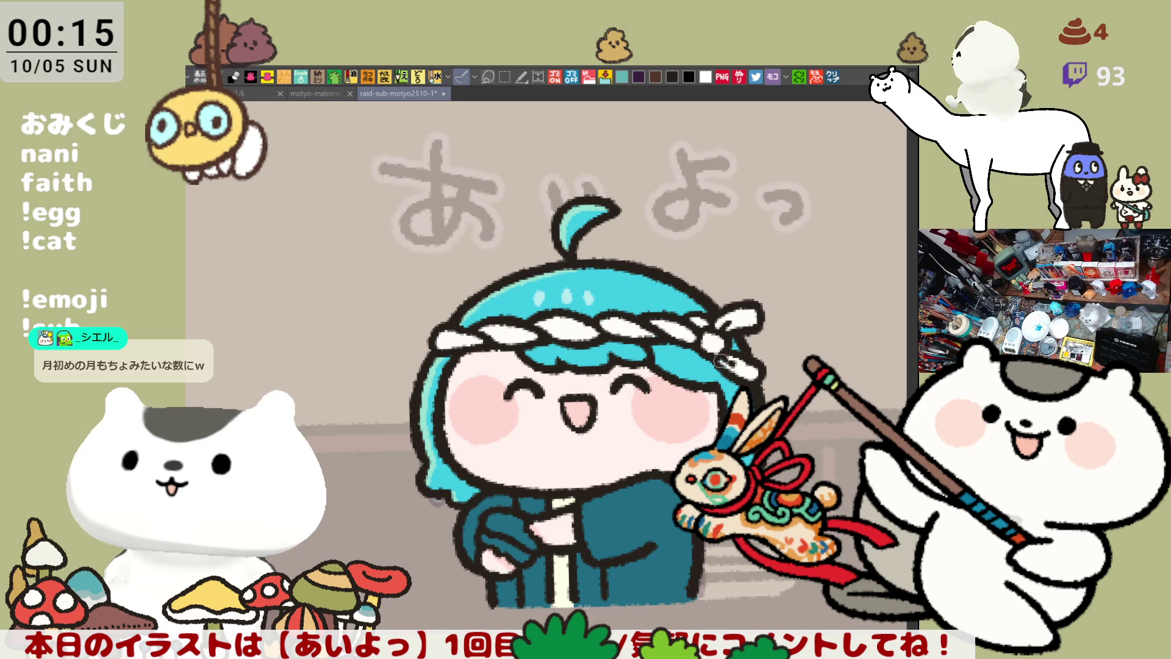
Tilt the view slightly and paint a small blue cross mark on the left cheek
scroll(726, 359, "down", 3)
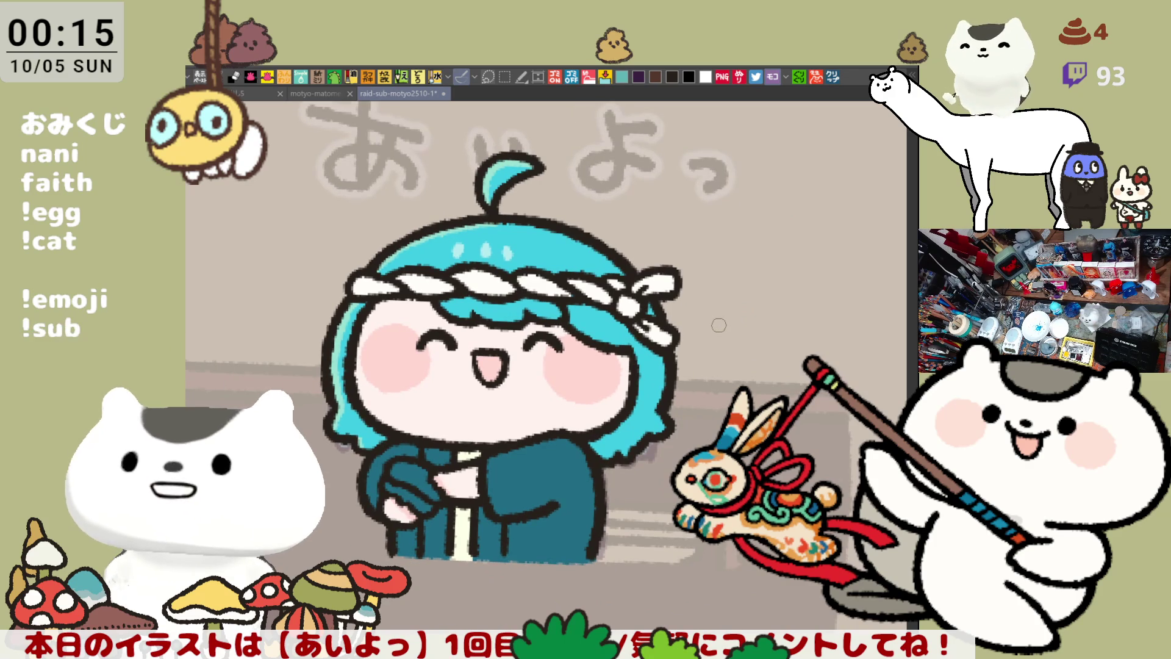
left_click_drag(749, 329, 737, 322)
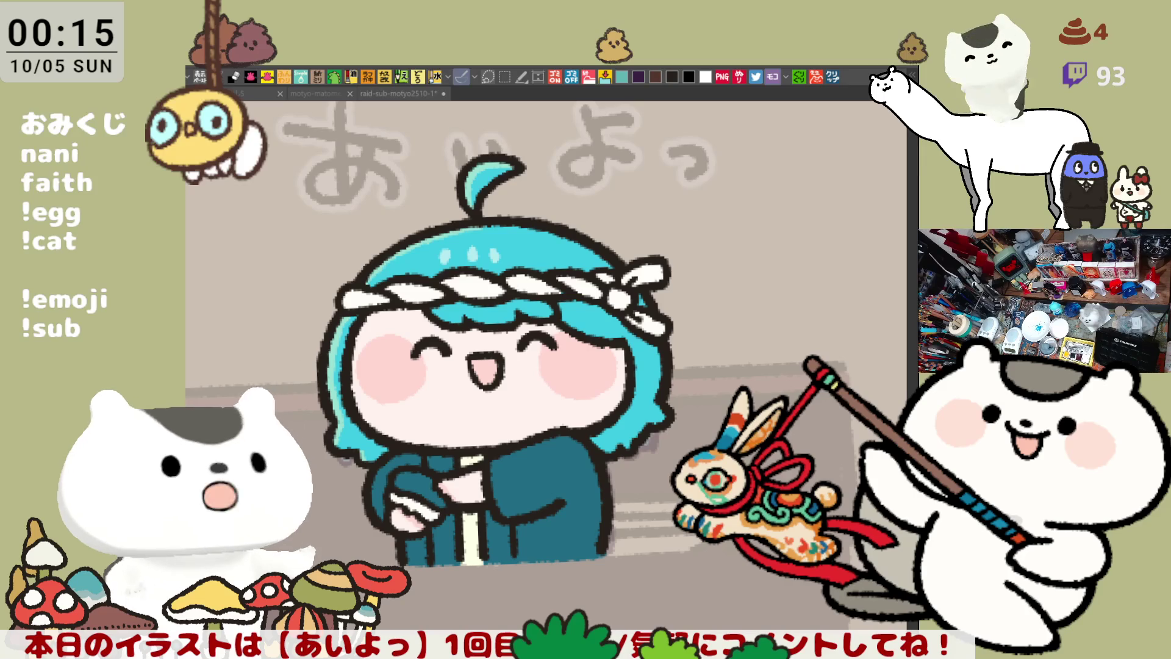
mouse_move(377, 364)
left_mouse_down()
mouse_move(369, 375)
mouse_move(381, 381)
mouse_move(367, 371)
mouse_move(352, 386)
mouse_move(354, 366)
mouse_move(367, 375)
left_mouse_up()
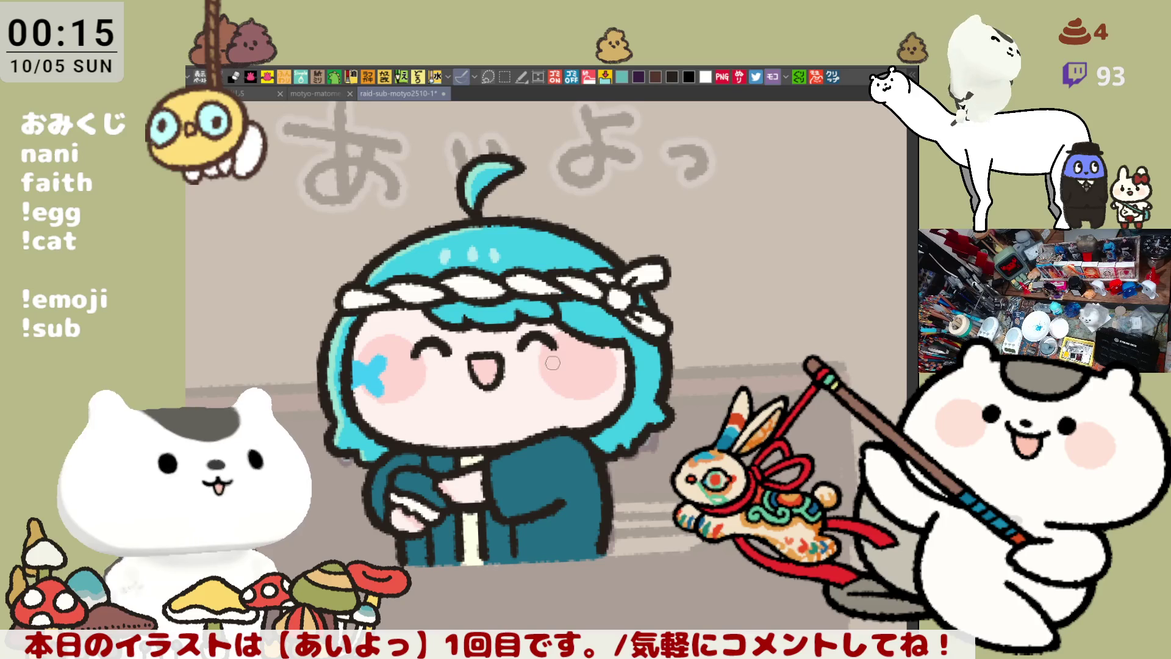
Paint a small blue flower of petals and a dot on the right cheek
mouse_move(601, 372)
left_mouse_down()
mouse_move(600, 359)
mouse_move(591, 369)
left_mouse_up()
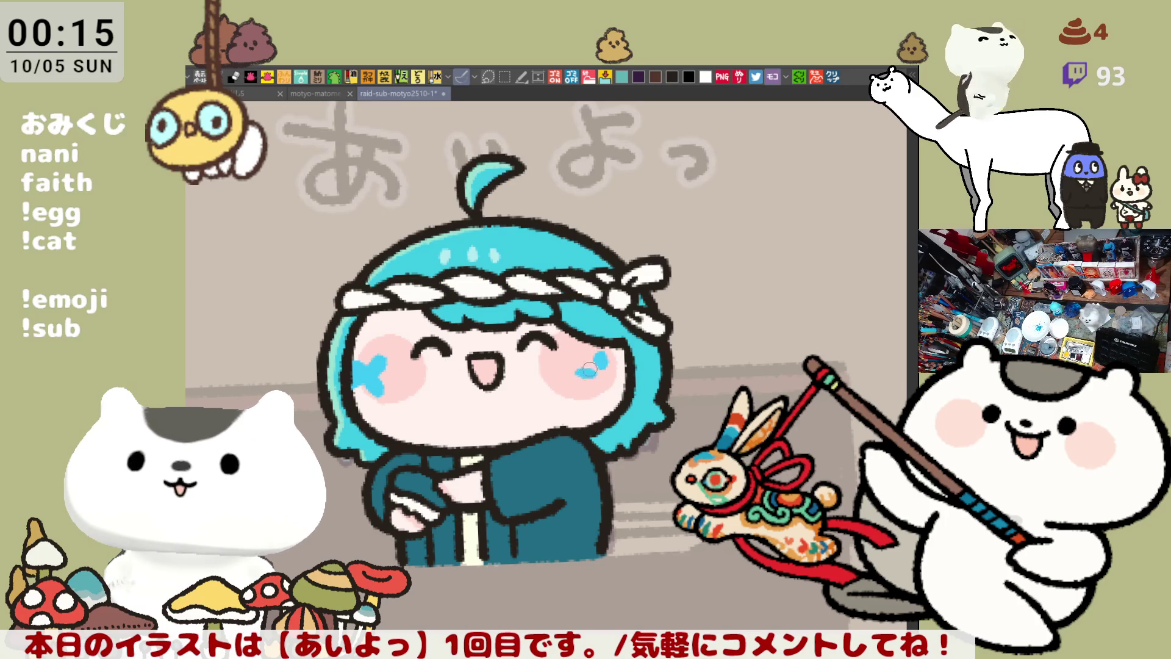
left_click(597, 384)
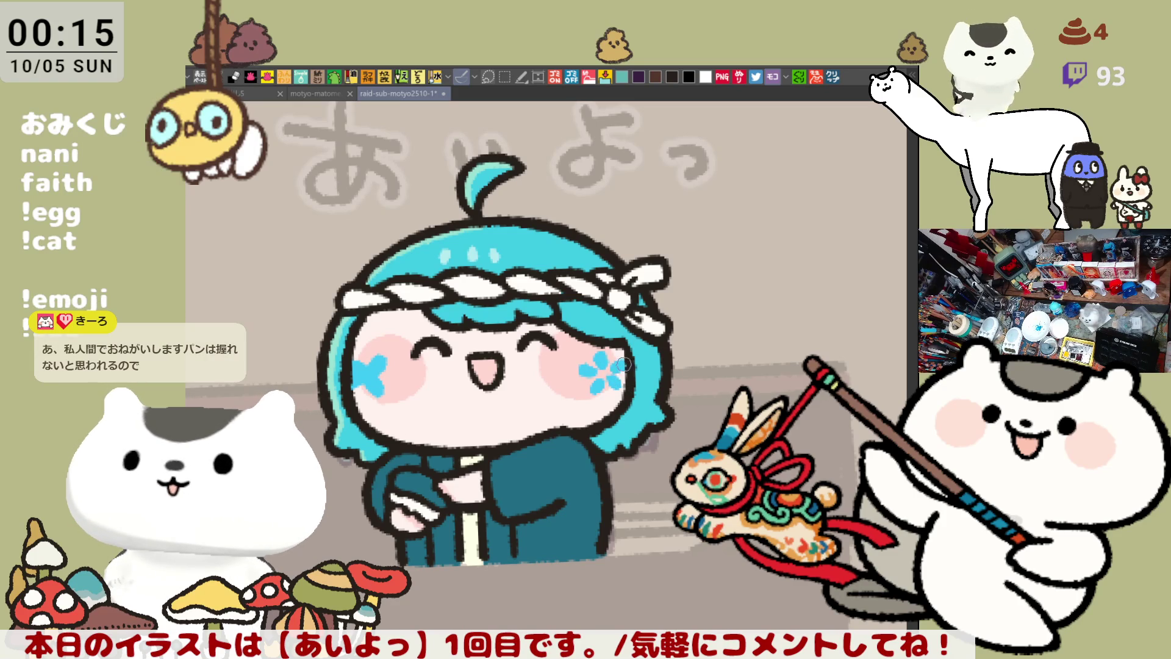
mouse_move(601, 399)
left_mouse_down()
mouse_move(628, 393)
mouse_move(654, 337)
mouse_move(675, 325)
left_mouse_up()
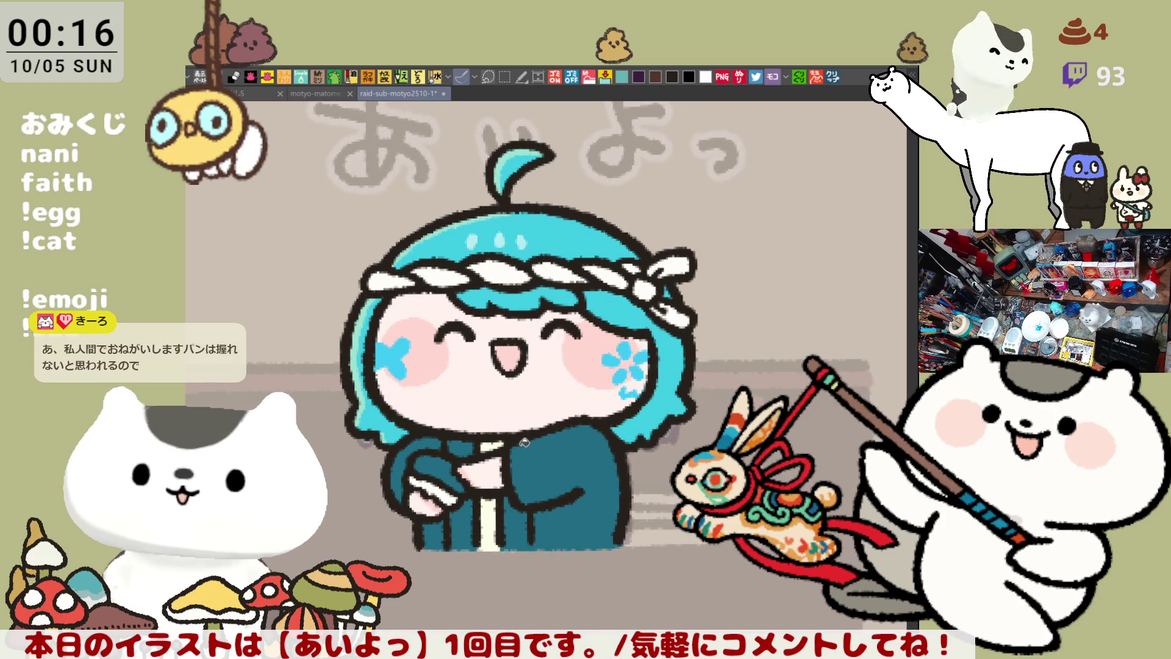
Fill the inner robe dark, undo the stray fill, and fill the held object yellow
left_click(464, 446)
left_click(463, 525)
left_click(521, 521)
key("ctrl+z")
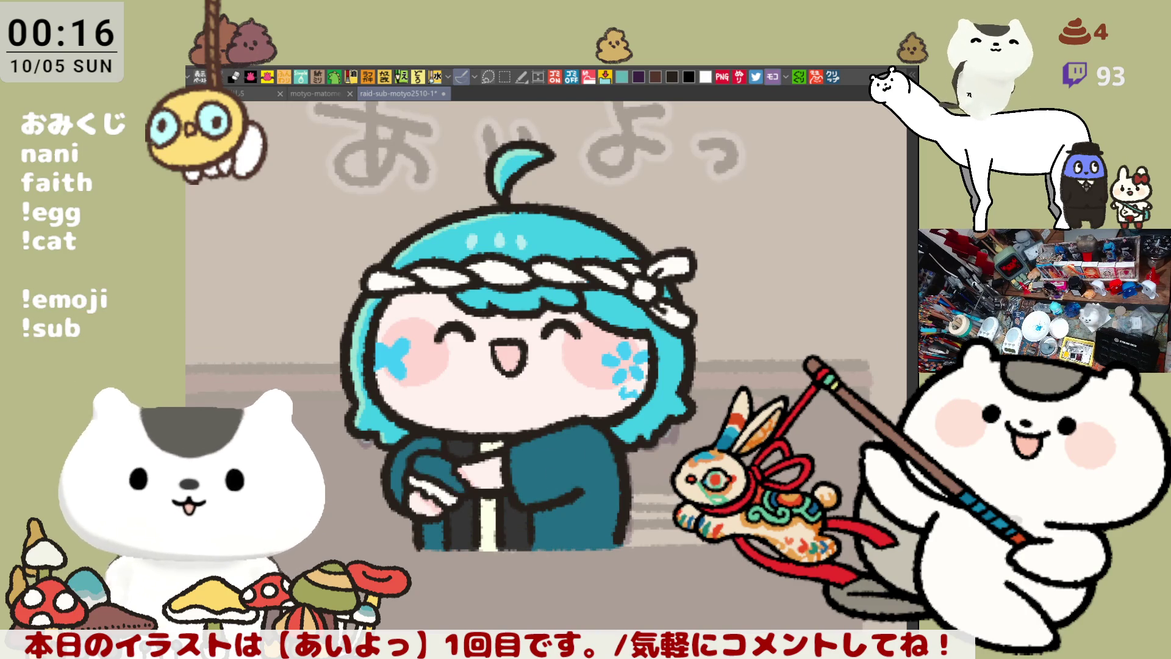
left_click(426, 471)
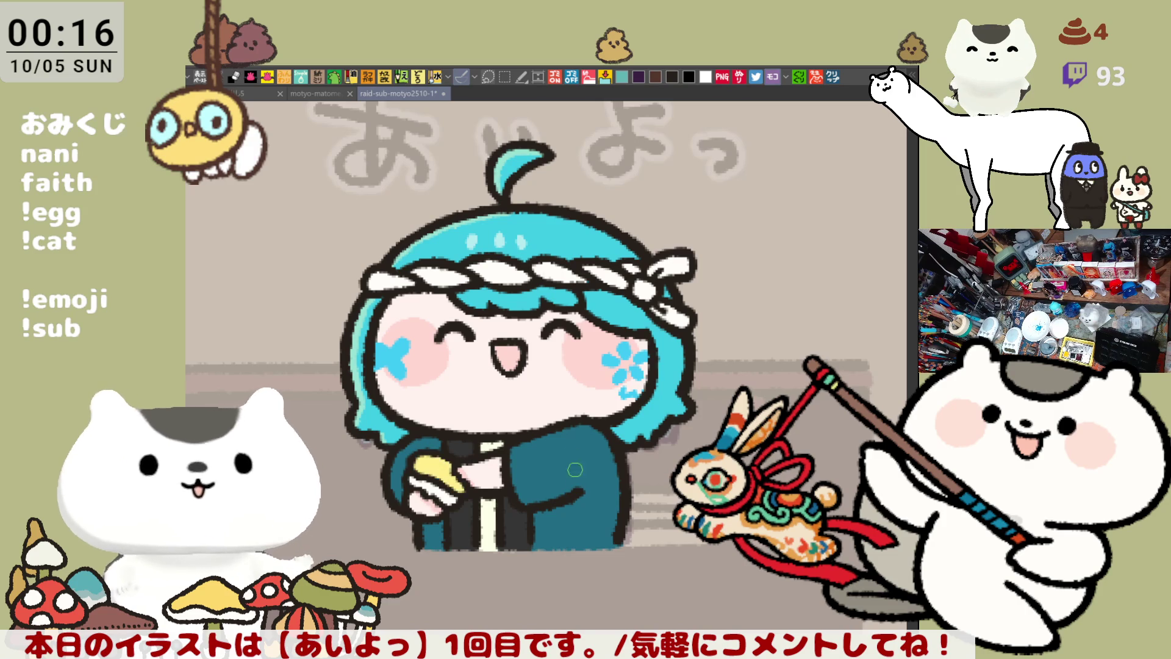
Zoom out, save the sheet, and pan over to the next headband portrait sketch
scroll(584, 483, "down", 3)
scroll(584, 483, "down", 2)
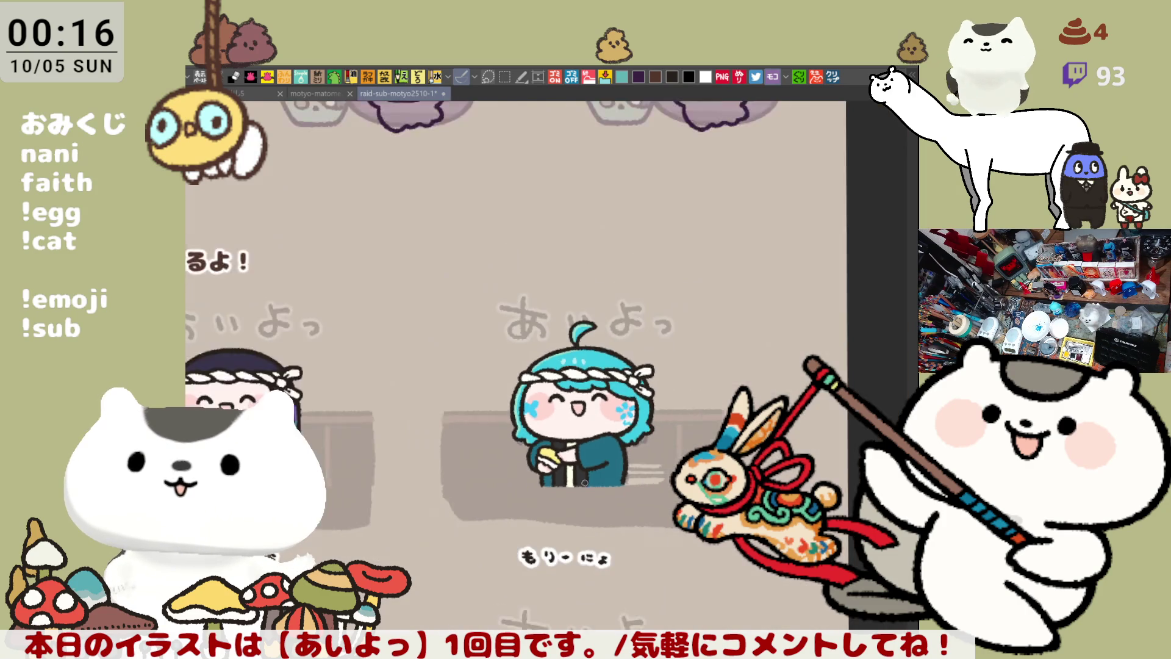
key("ctrl+s")
mouse_move(35, 628)
left_mouse_down()
mouse_move(34, 519)
mouse_move(323, 511)
mouse_move(549, 434)
mouse_move(794, 379)
mouse_move(781, 268)
mouse_move(781, 306)
left_mouse_up()
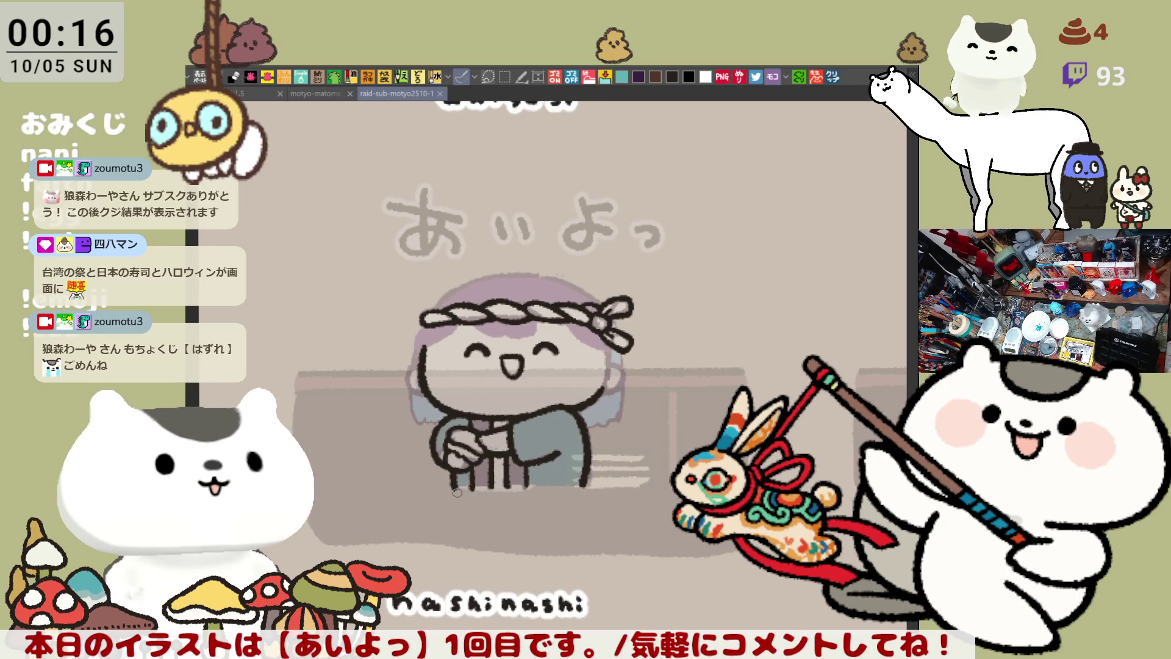
Zoom in and ink a clean horizontal line under the headband, then begin the right ear
scroll(457, 492, "up", 4)
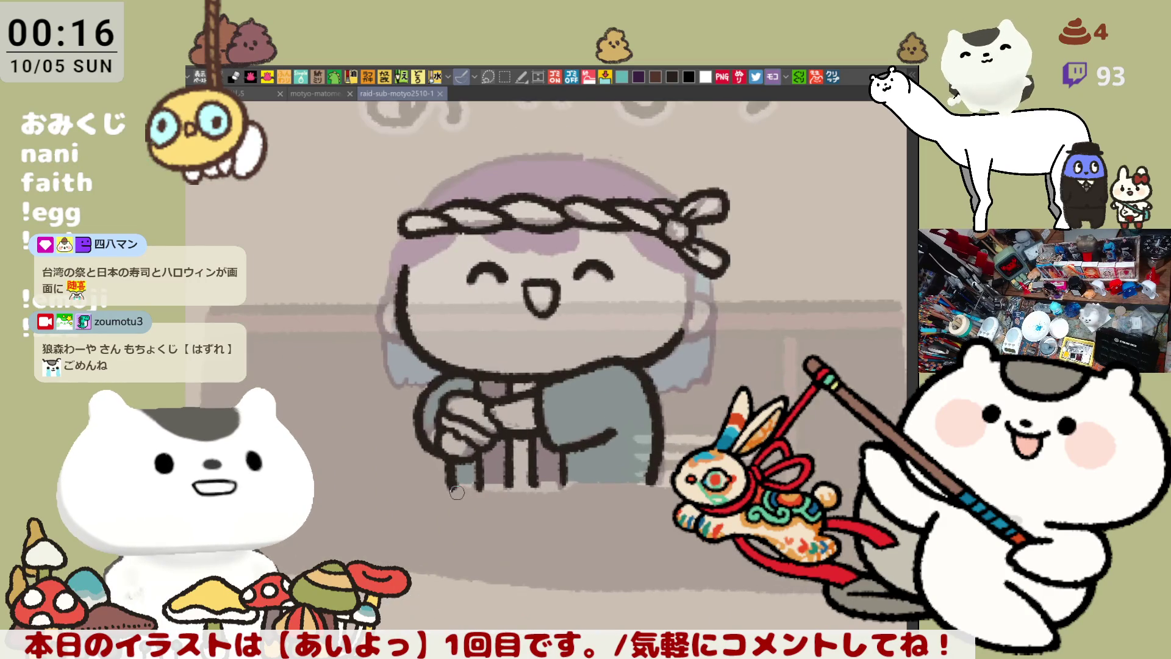
scroll(604, 223, "up", 3)
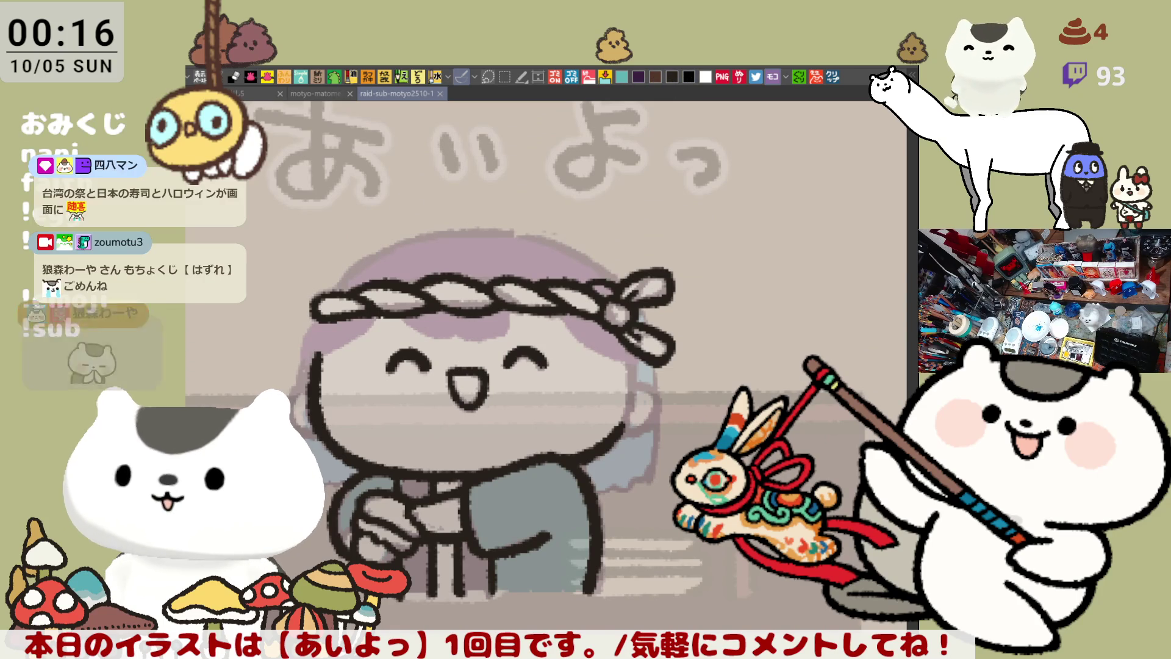
left_click_drag(384, 339, 538, 343)
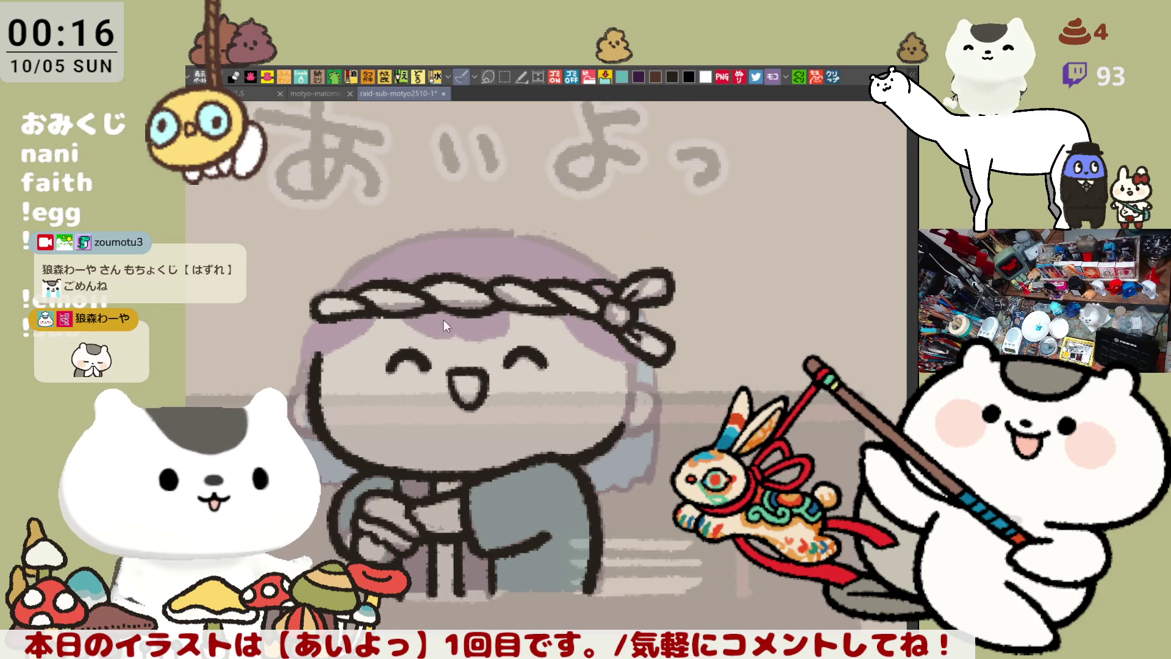
left_click_drag(388, 333, 543, 333)
key("ctrl+z")
left_click_drag(385, 333, 543, 330)
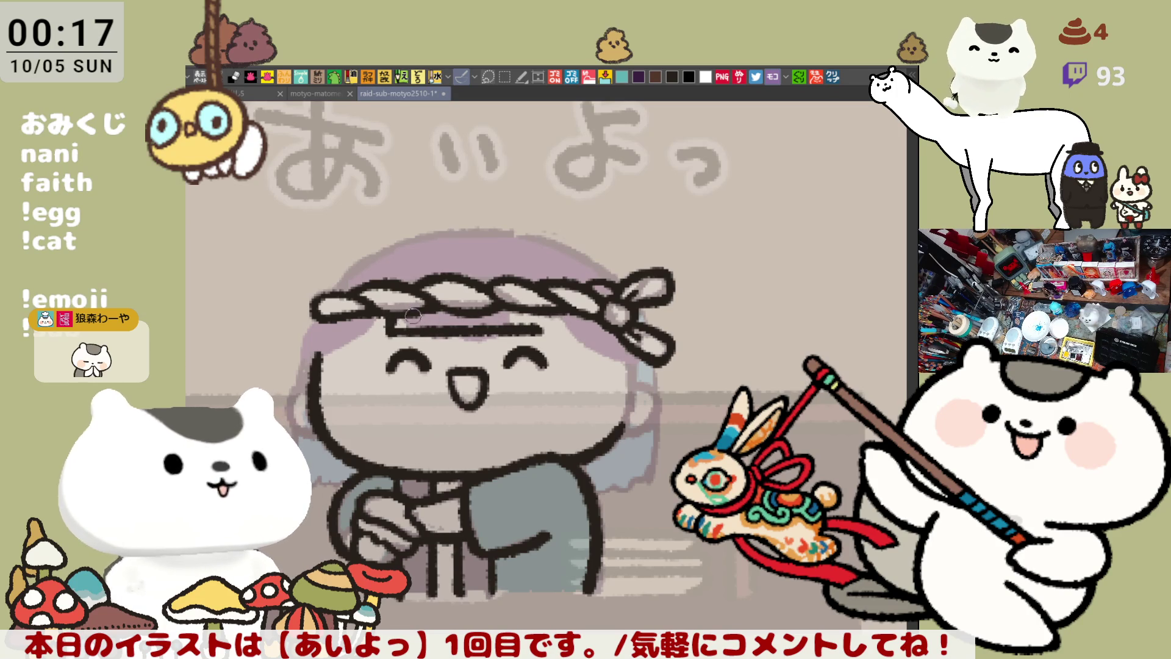
key("ctrl+z")
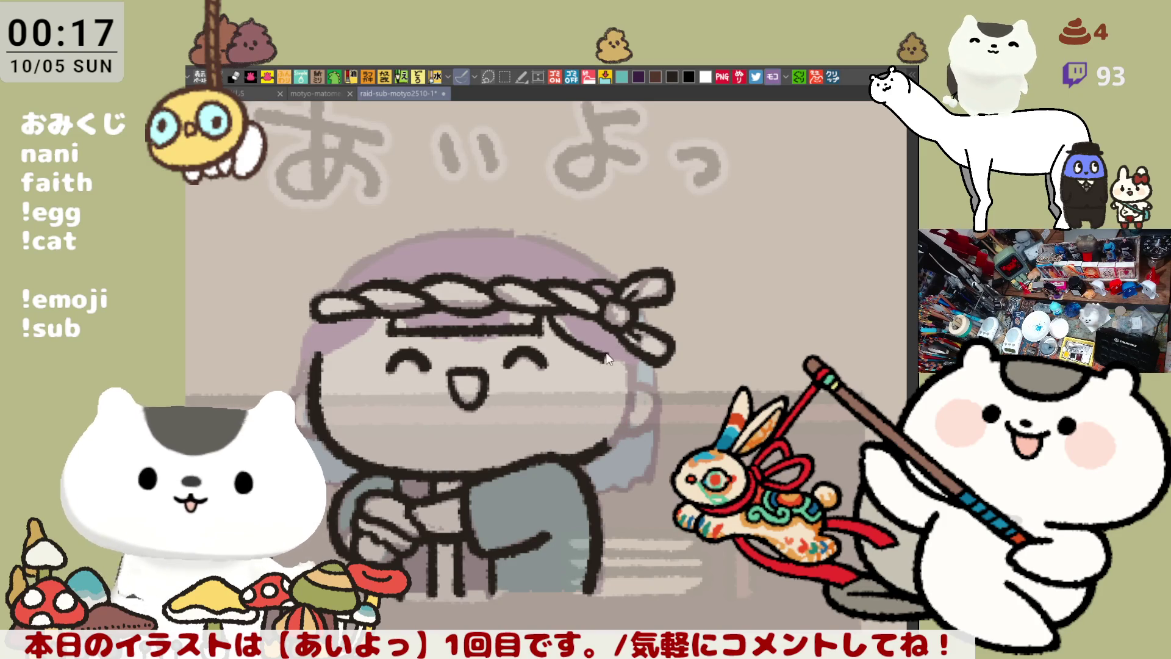
left_click_drag(601, 348, 619, 442)
Redraw the ear outline on the right side of the face
key("ctrl+z")
mouse_move(601, 349)
left_mouse_down()
mouse_move(613, 440)
mouse_move(621, 407)
mouse_move(607, 444)
left_mouse_up()
key("ctrl+z")
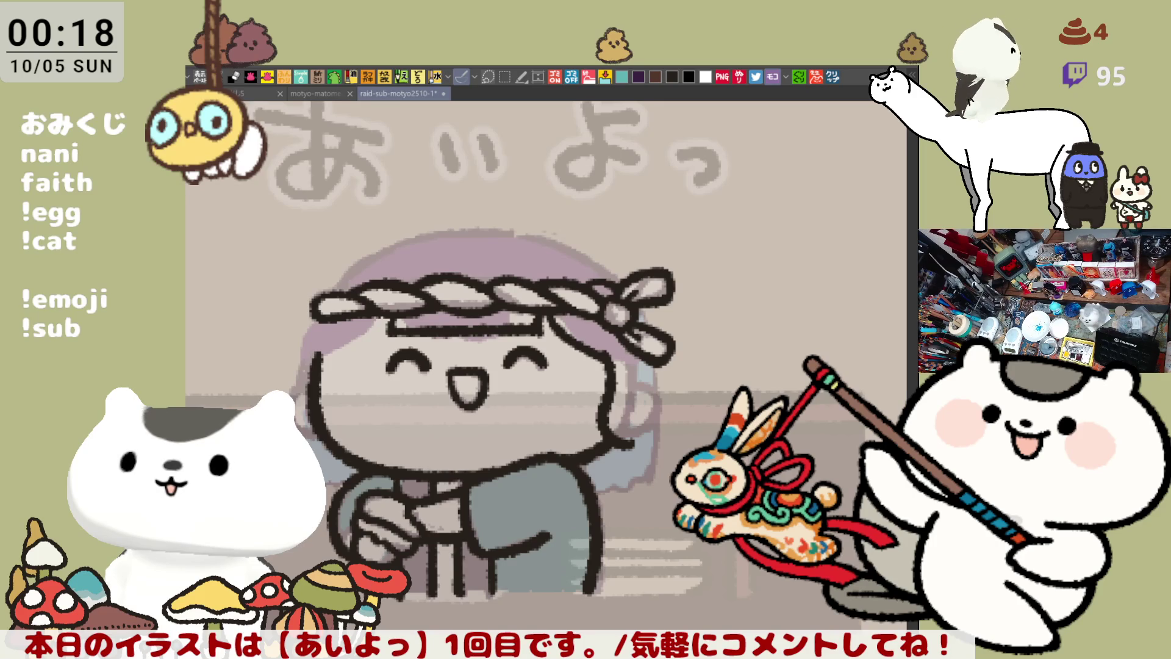
Ink the curved hair line beside the right side of the face
mouse_move(642, 367)
left_mouse_down()
mouse_move(660, 294)
mouse_move(674, 342)
mouse_move(649, 365)
left_mouse_up()
key("ctrl+z")
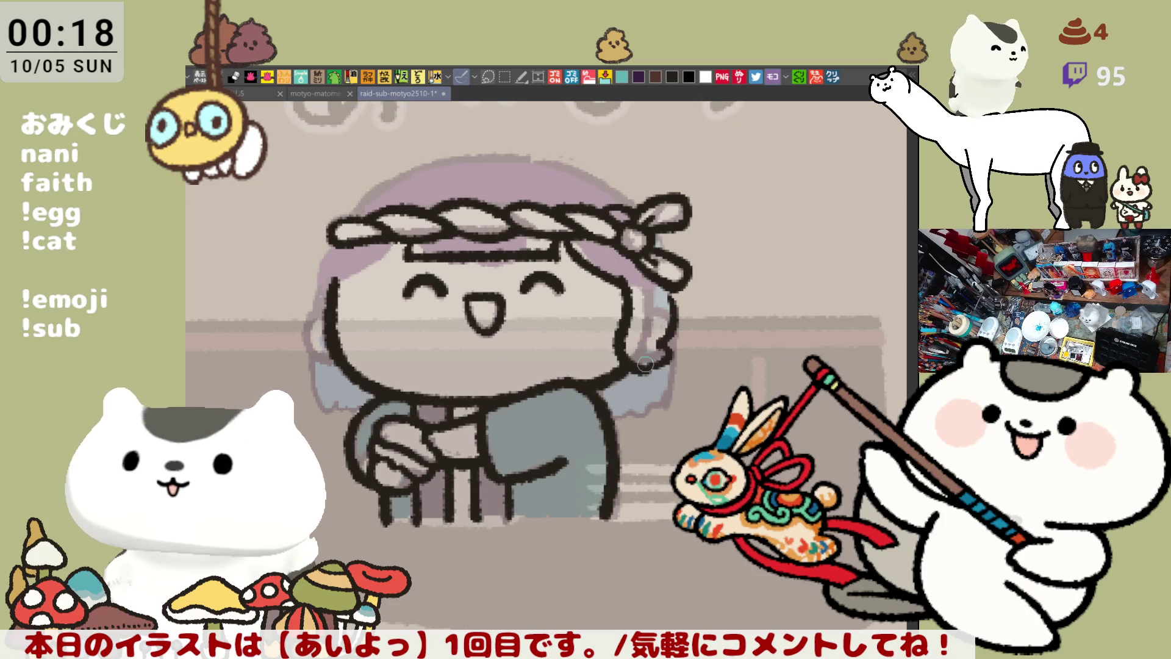
key("ctrl+z")
key("ctrl+z")
mouse_move(662, 290)
left_mouse_down()
mouse_move(674, 324)
mouse_move(650, 366)
left_mouse_up()
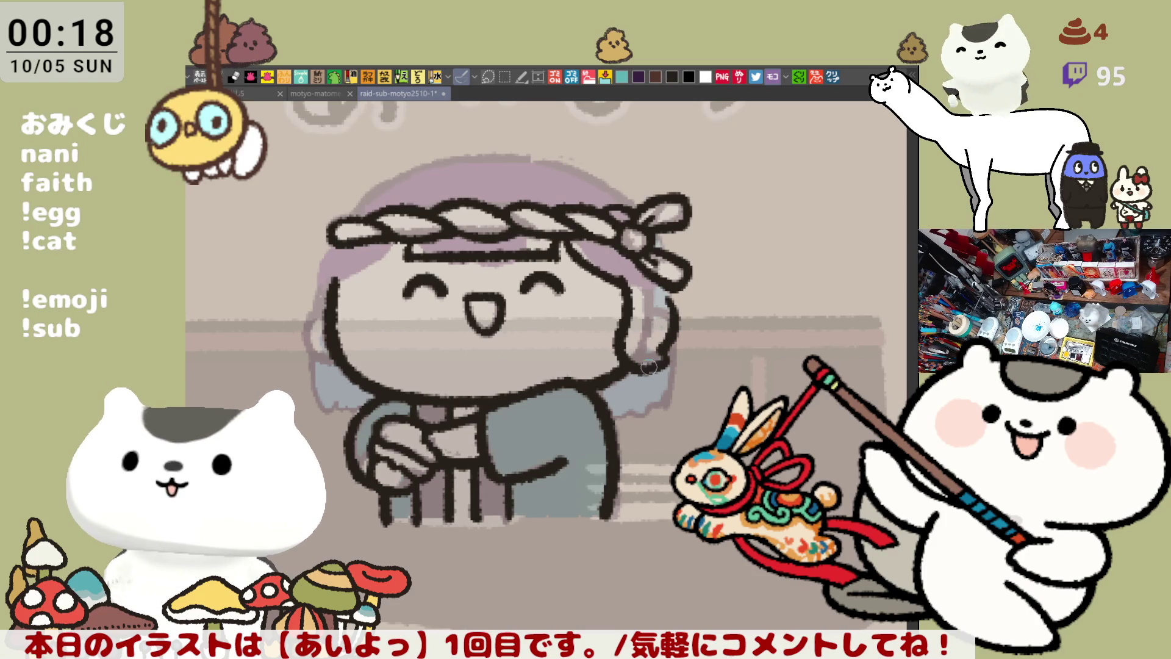
left_click_drag(521, 390, 574, 418)
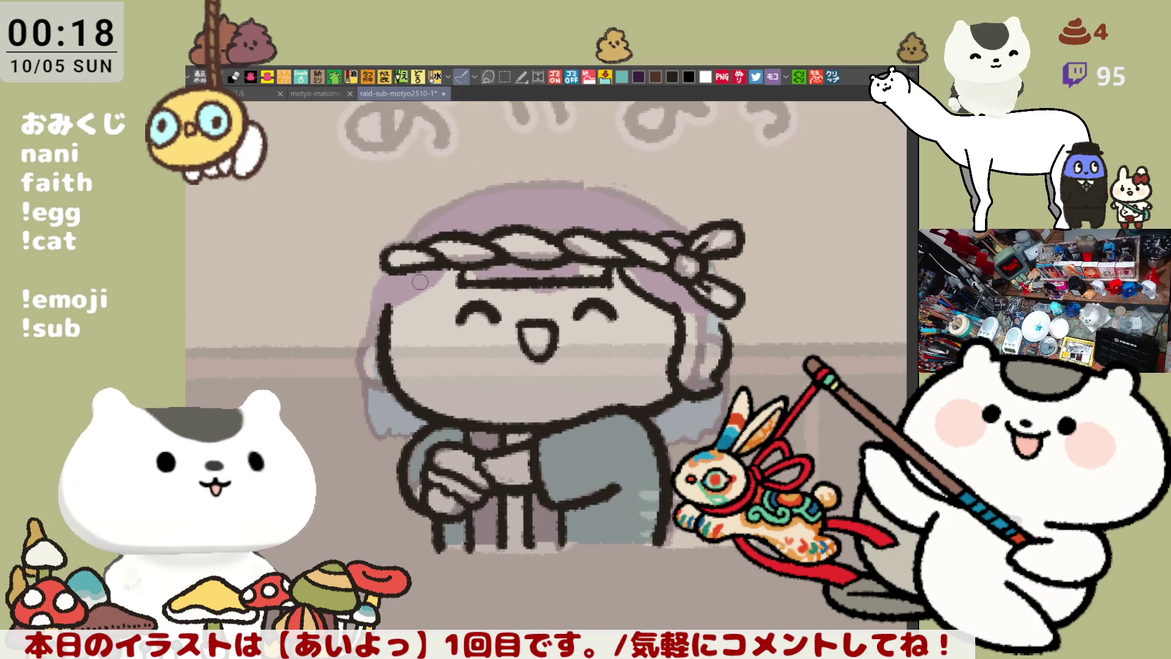